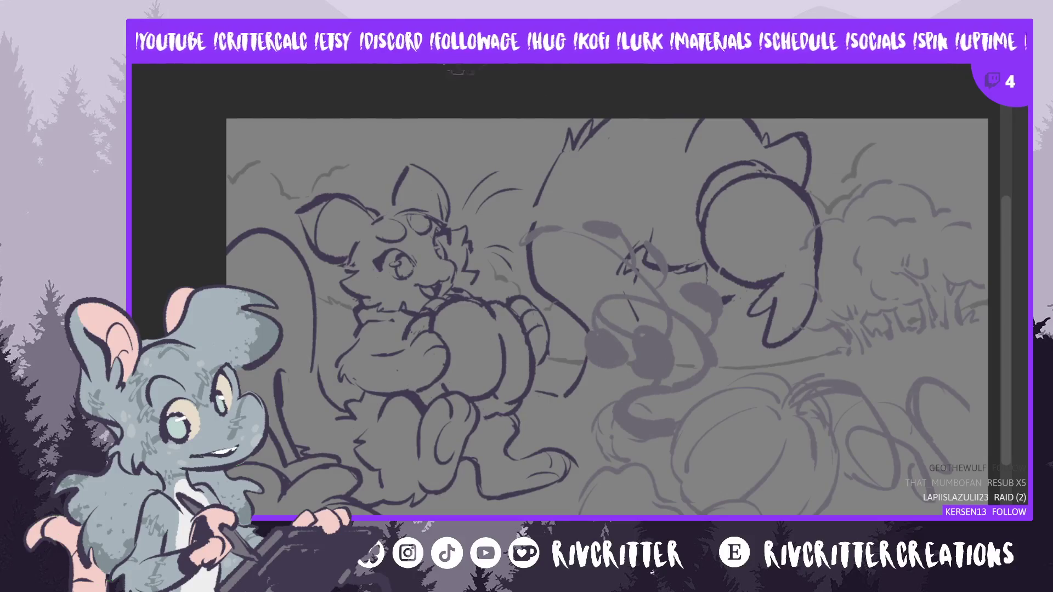
- Zoom the view out and back in over the pumpkin-patch sketch
scroll(469, 110, down, 2)
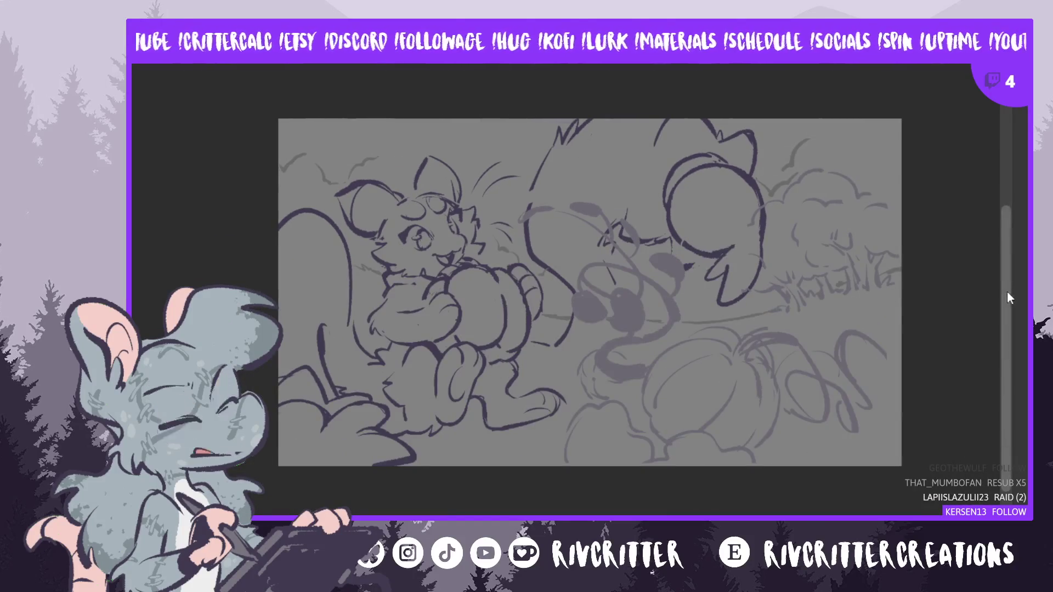
scroll(1010, 261, up, 3)
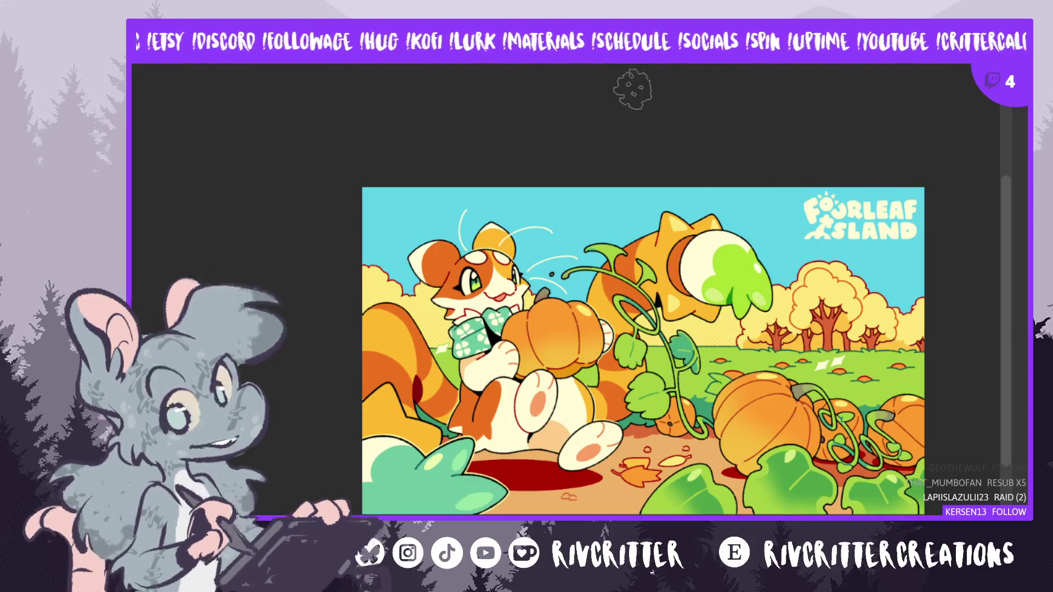
- Select the whole colour illustration, zoom in for a close look, then zoom back out
key(ctrl+a)
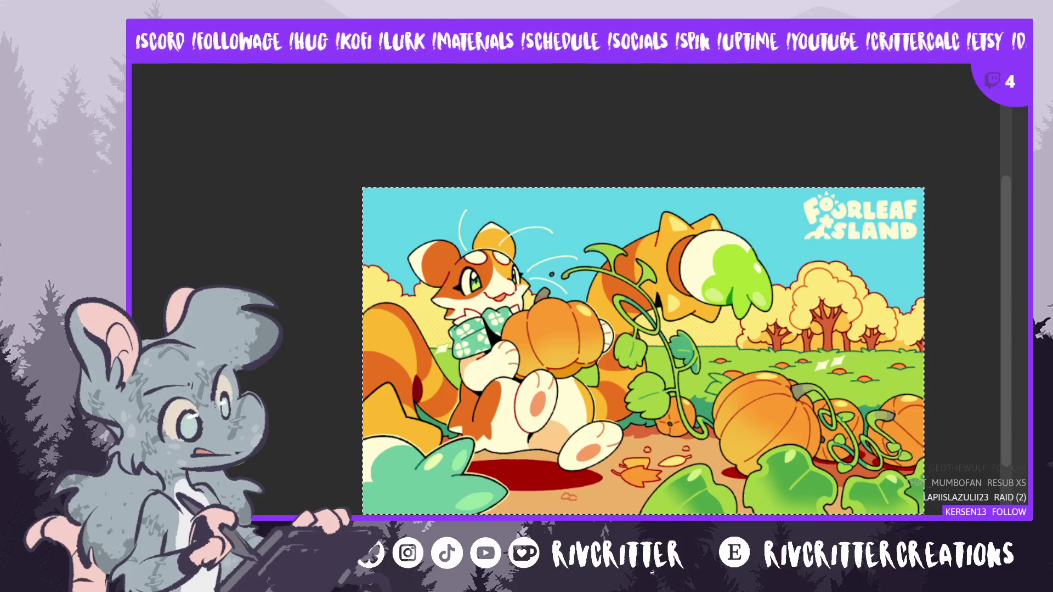
key(ctrl+plus)
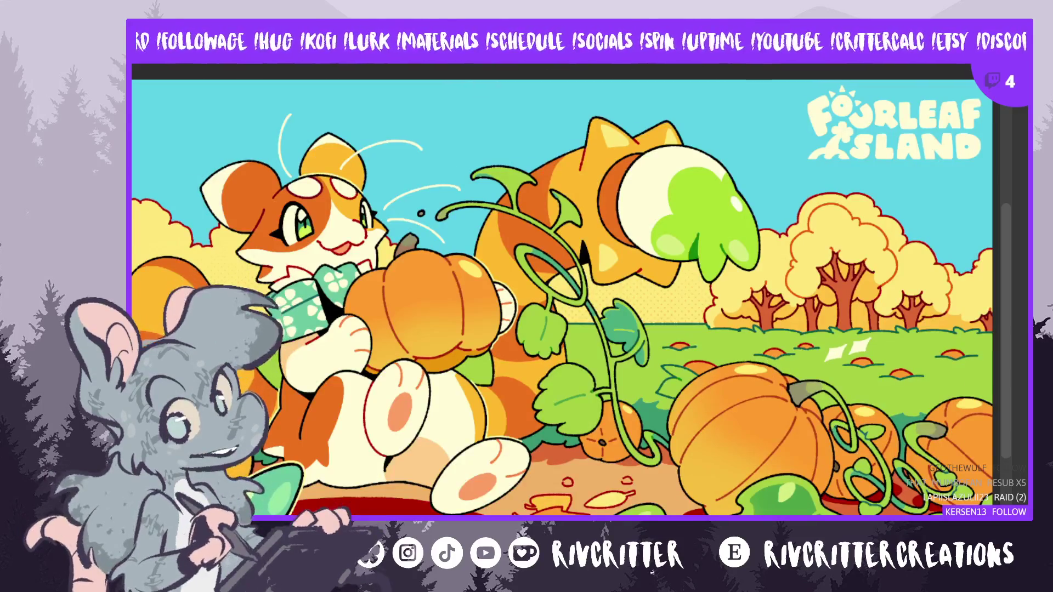
key(ctrl+minus)
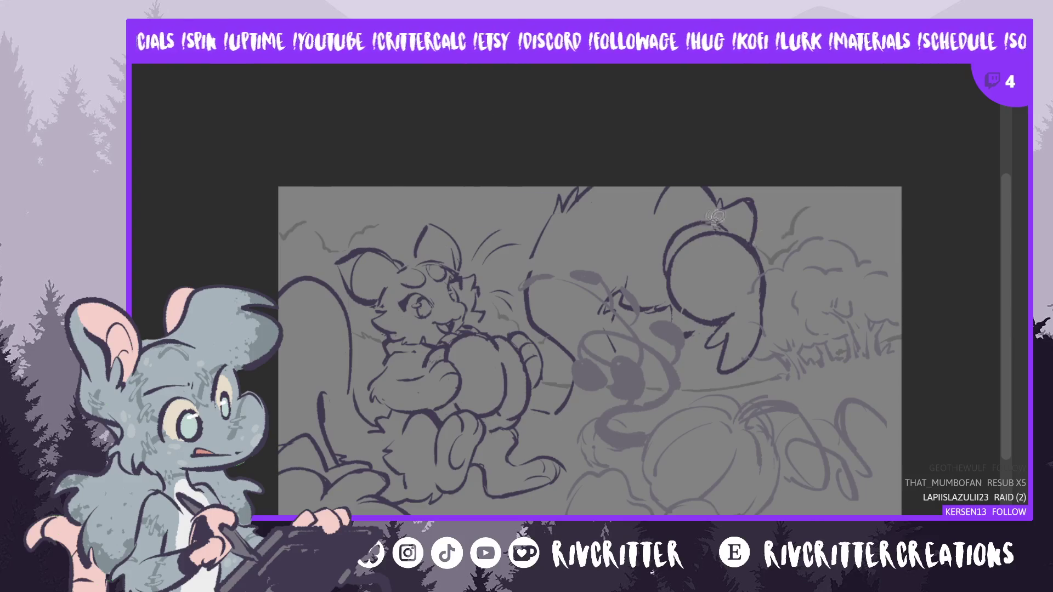
- Lasso the big creature's top-right ear sketch and scale it up slightly with a transform
mouse_move(696, 217)
mouse_down()
mouse_move(701, 325)
mouse_move(732, 195)
mouse_up()
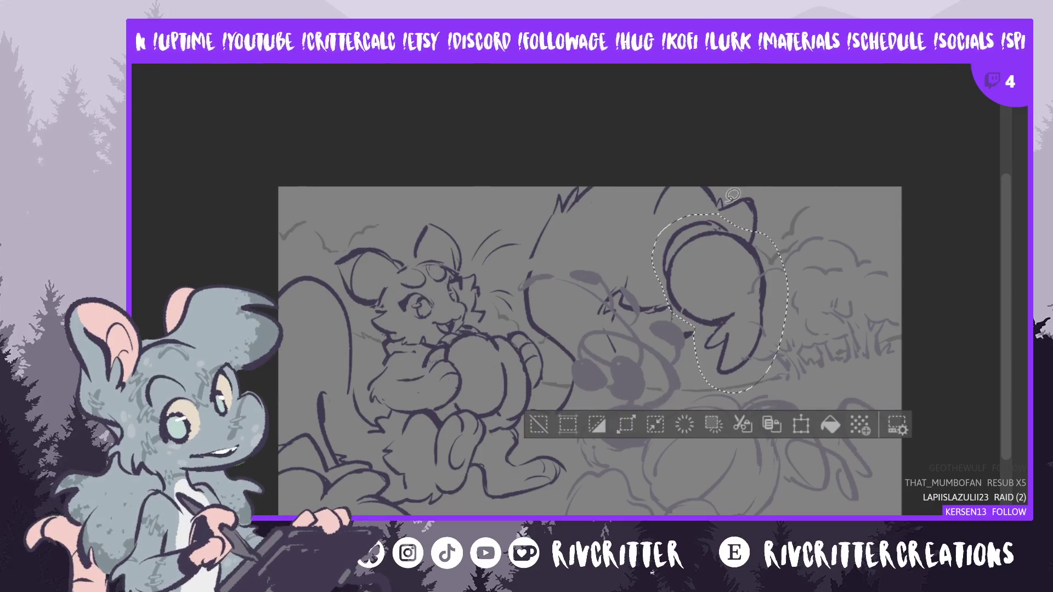
key(ctrl+t)
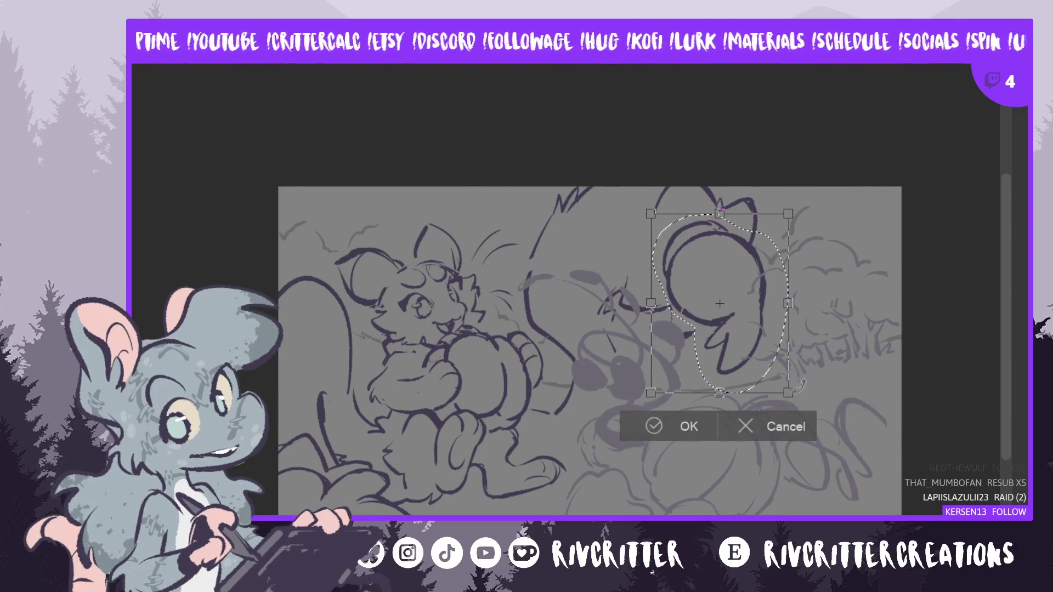
mouse_move(798, 394)
mouse_down()
mouse_move(821, 404)
mouse_move(774, 377)
mouse_up()
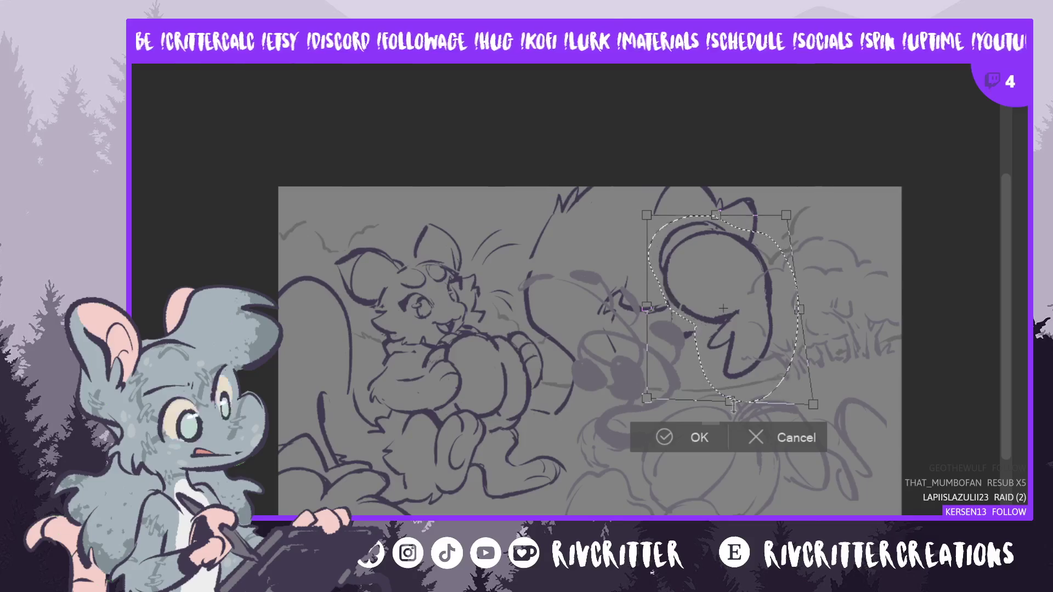
click(663, 438)
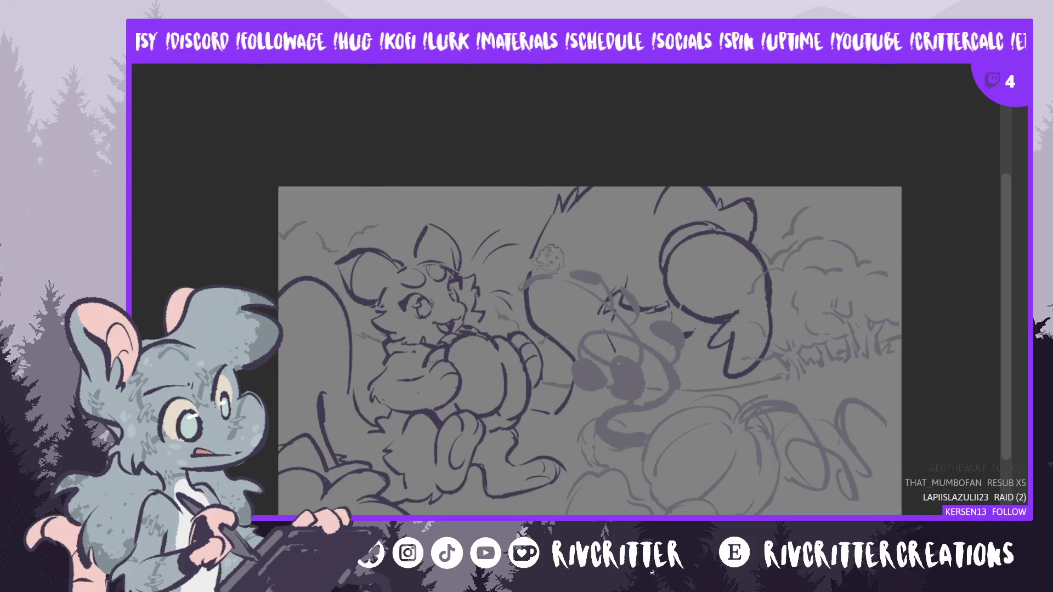
- Sketch the big creature's head outline and add dark sketch marks near the canvas centre
drag(556, 199, 527, 302)
drag(538, 262, 538, 319)
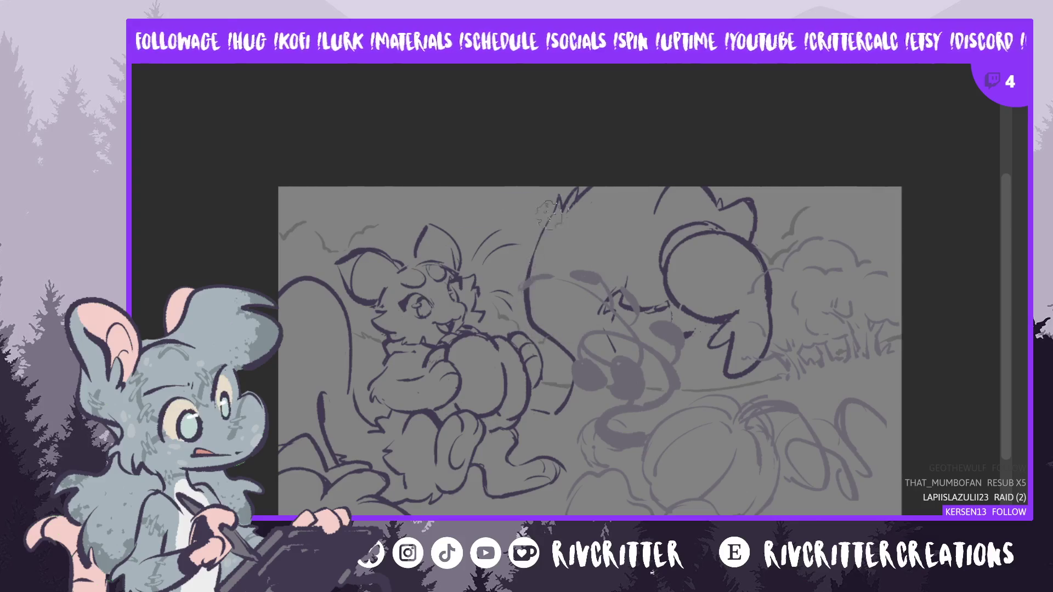
mouse_move(535, 255)
mouse_down()
mouse_move(573, 193)
mouse_move(529, 307)
mouse_up()
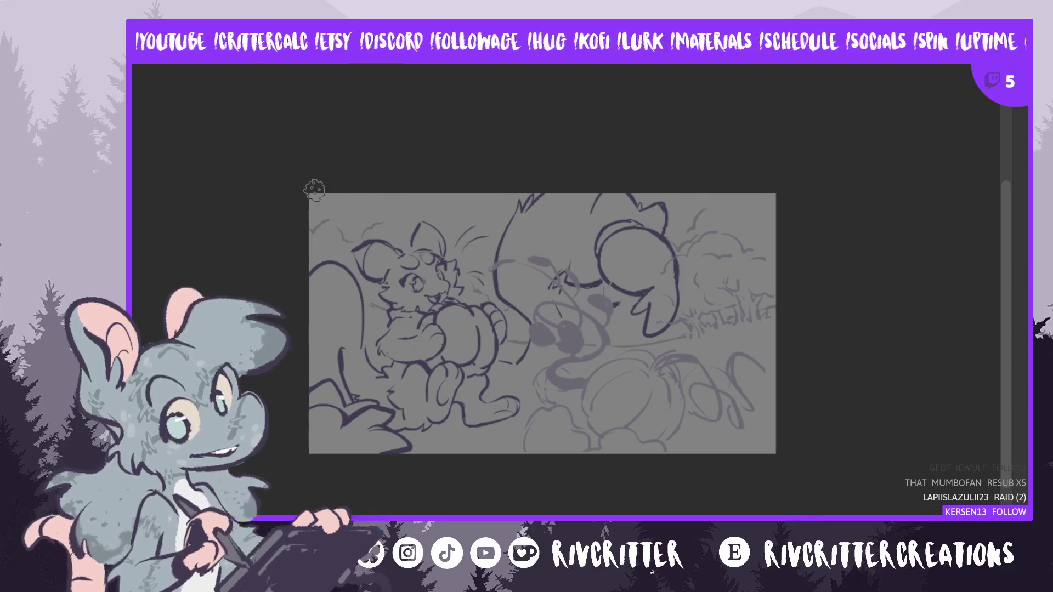
scroll(314, 190, up, 2)
drag(628, 326, 625, 313)
scroll(618, 338, left, 3)
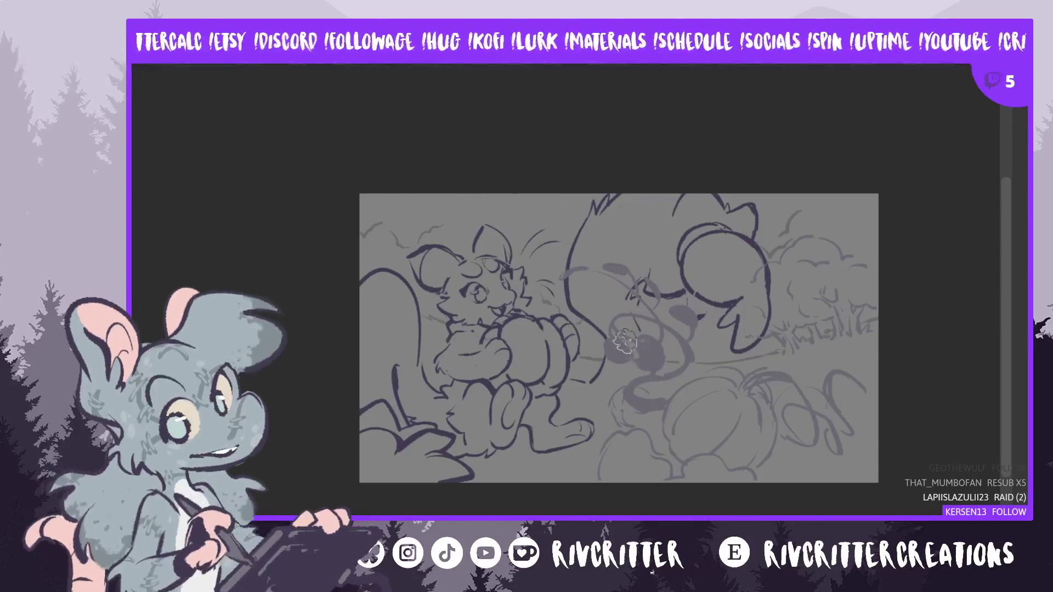
- Zoom in on the sketch and dab a small ink test mark with the brush
key(ctrl+plus)
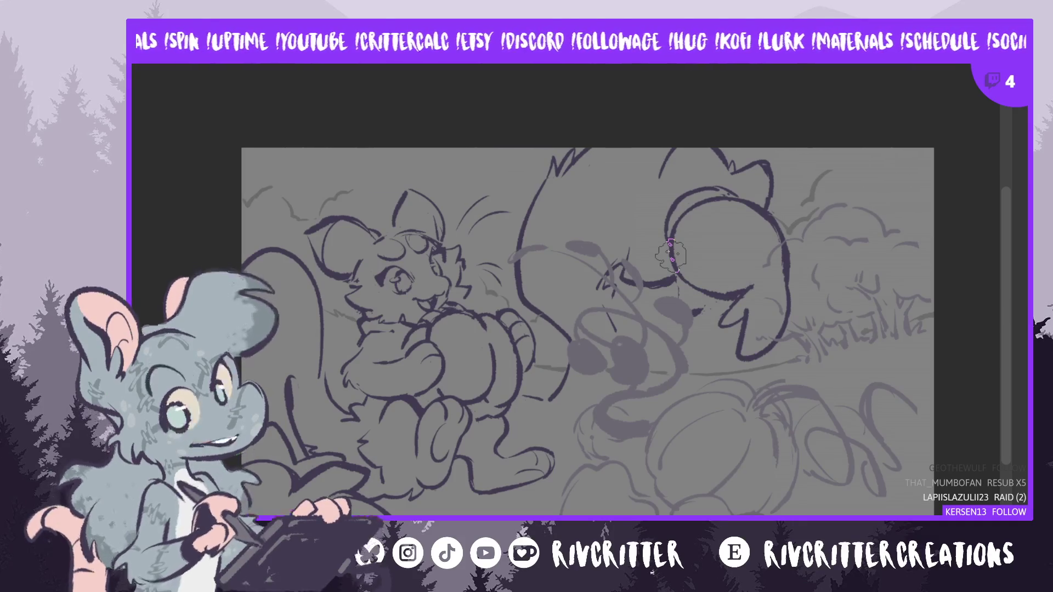
click(575, 361)
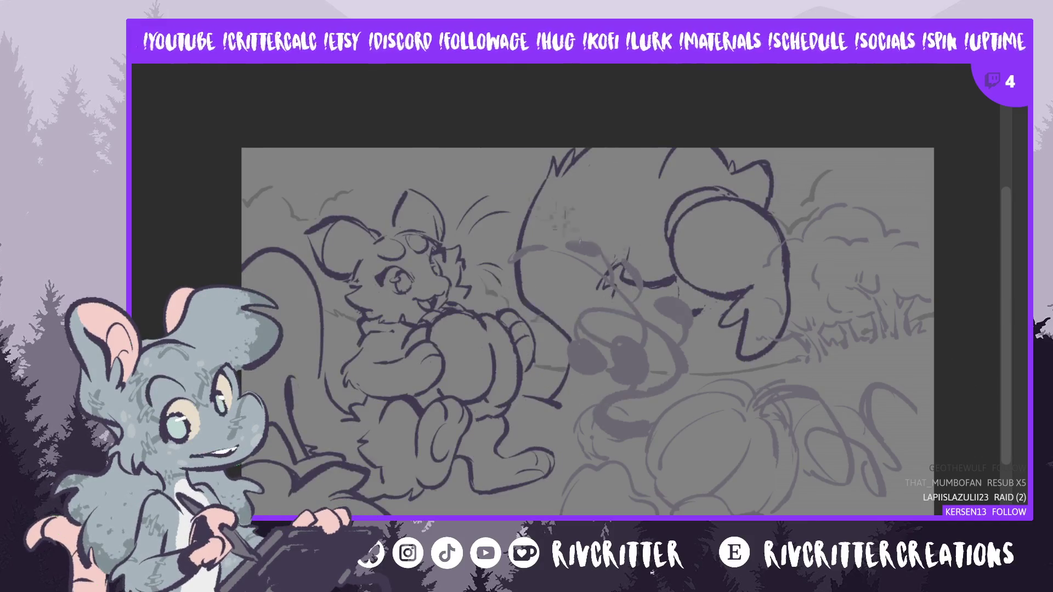
- Erase lines by the creature's arm and ink the cat's tail as one clean curved stroke
mouse_move(672, 274)
mouse_down()
mouse_move(685, 282)
mouse_move(664, 285)
mouse_up()
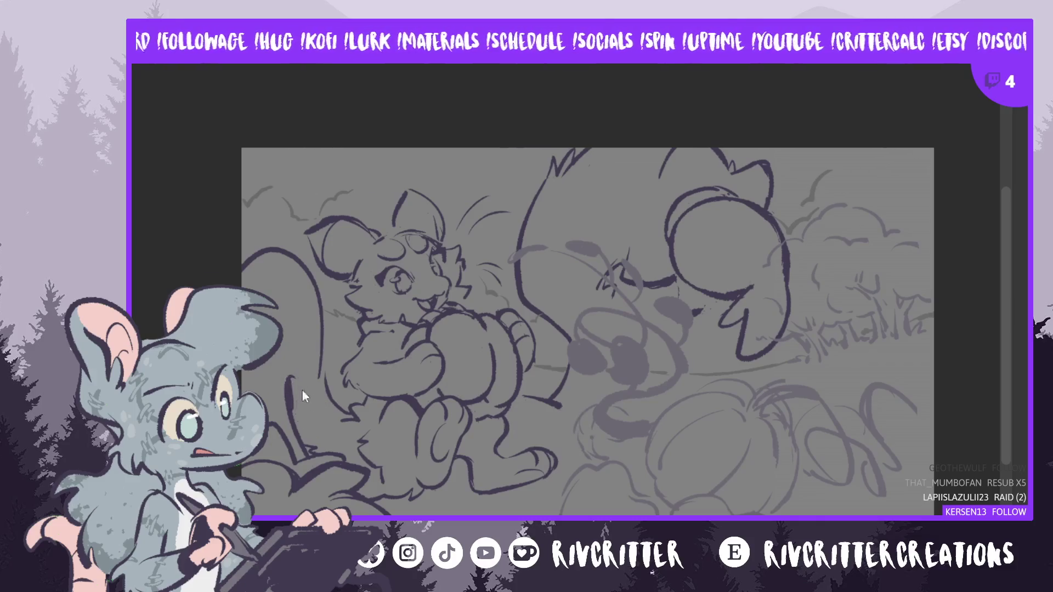
mouse_move(290, 396)
mouse_down()
mouse_move(305, 407)
mouse_move(299, 393)
mouse_up()
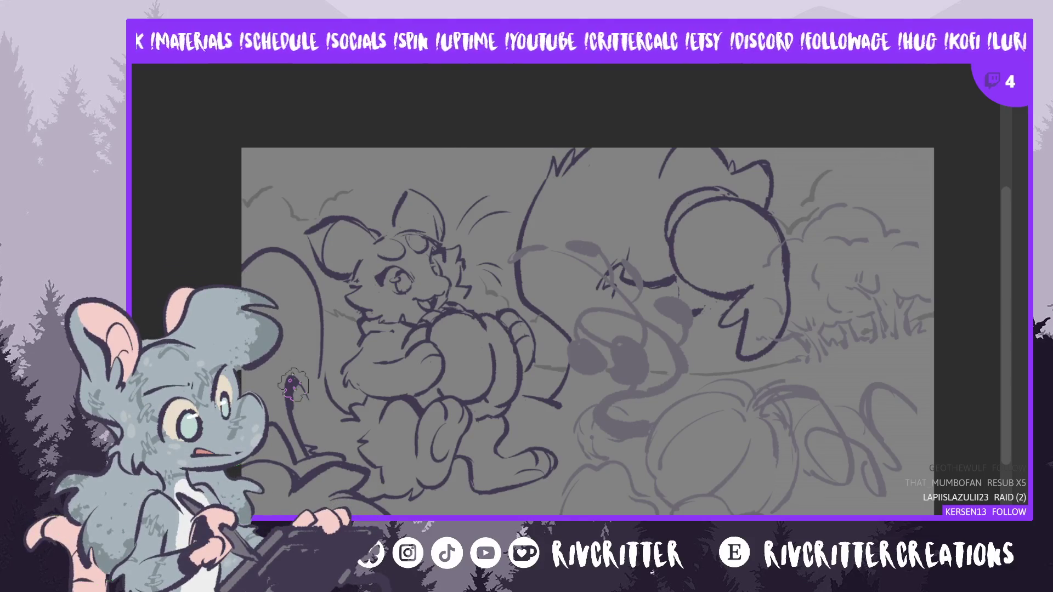
drag(294, 384, 297, 389)
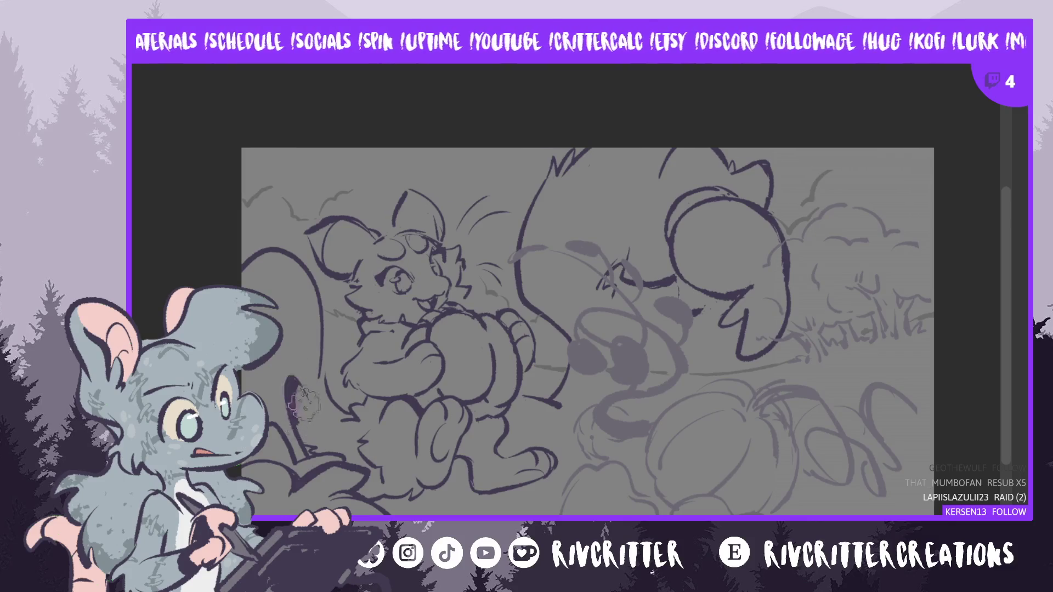
key(ctrl+z)
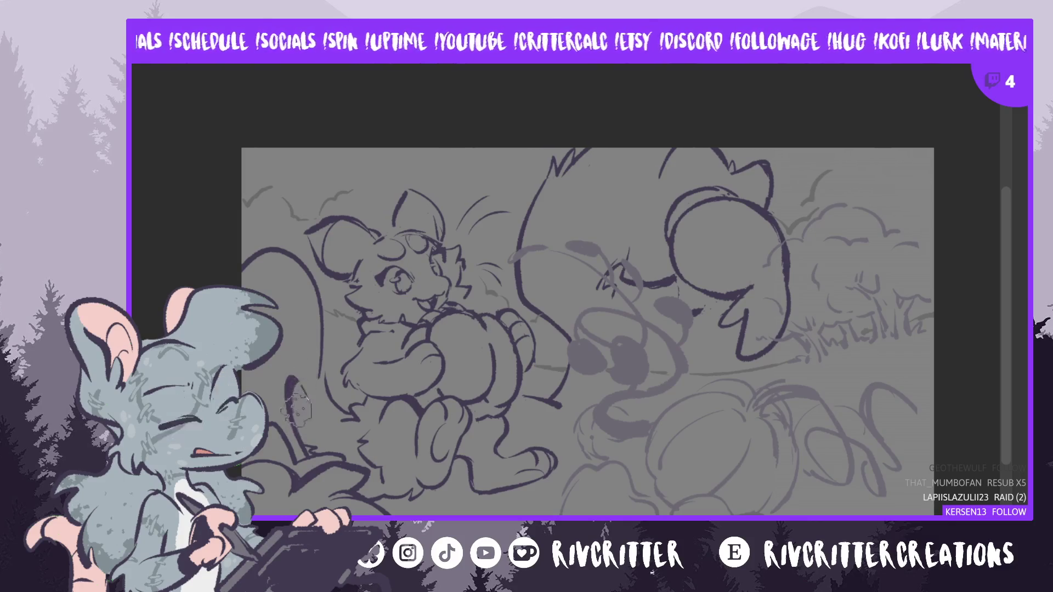
drag(289, 383, 307, 433)
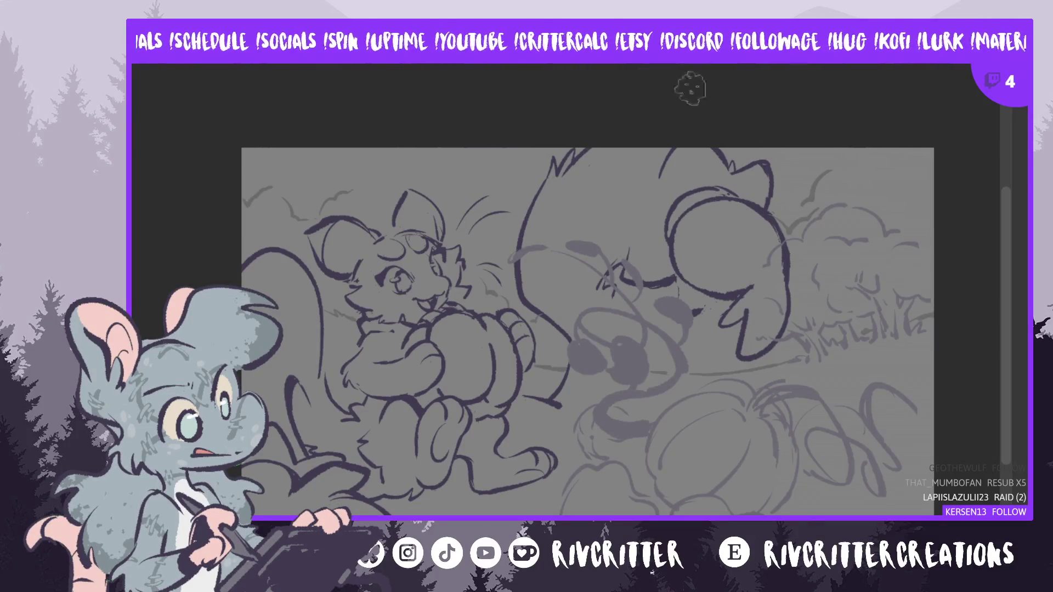
- Zoom in and pan the canvas to frame the cat and the fluffy creature for inking
scroll(658, 172, up, 1)
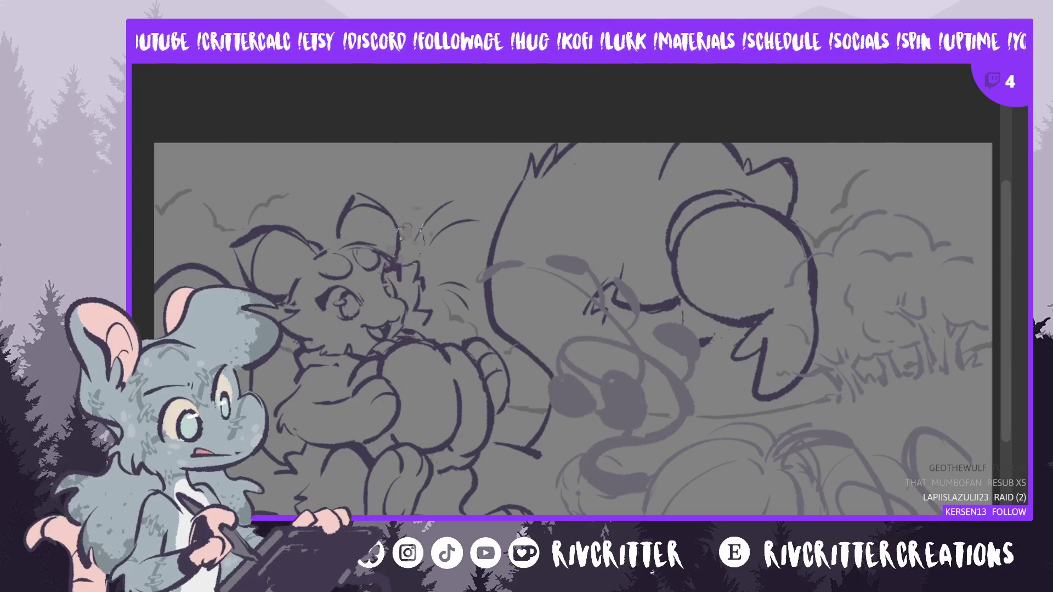
drag(1005, 372, 1003, 381)
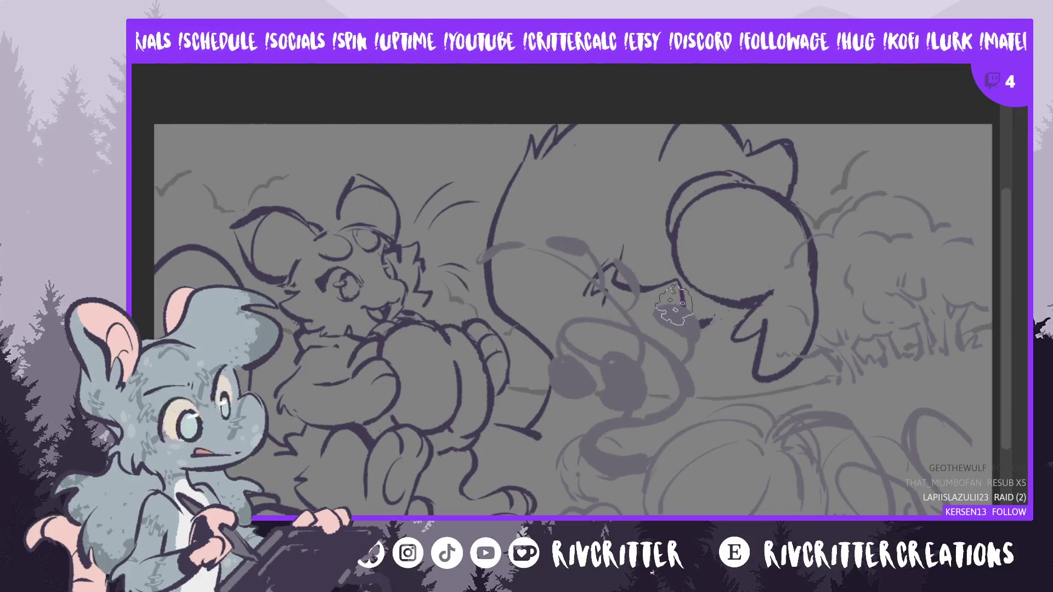
drag(674, 304, 780, 305)
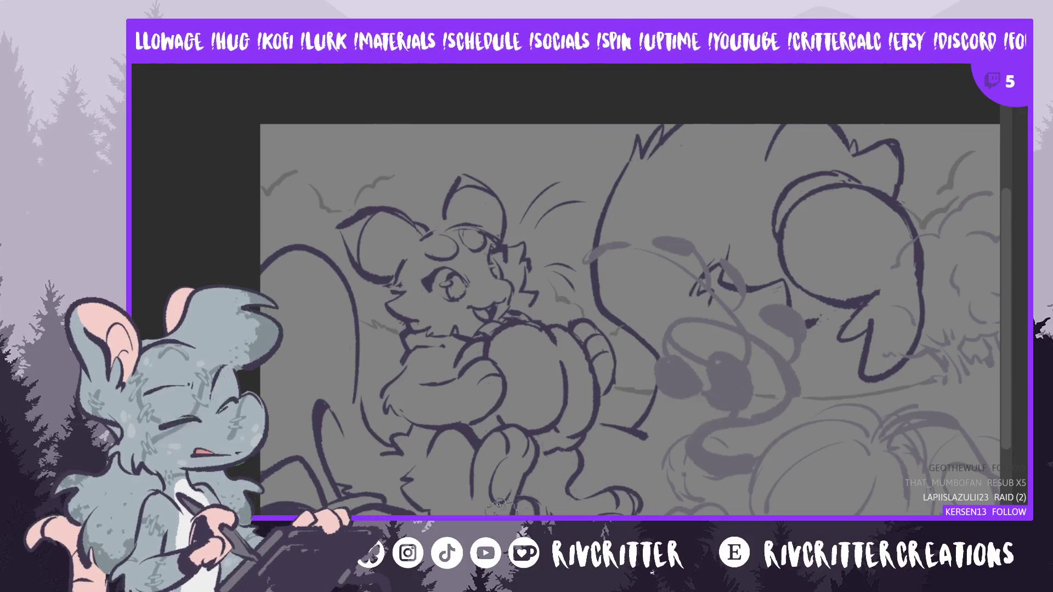
- Mirror the canvas view, flip it back, then mirror it again to check the lineart
key(m)
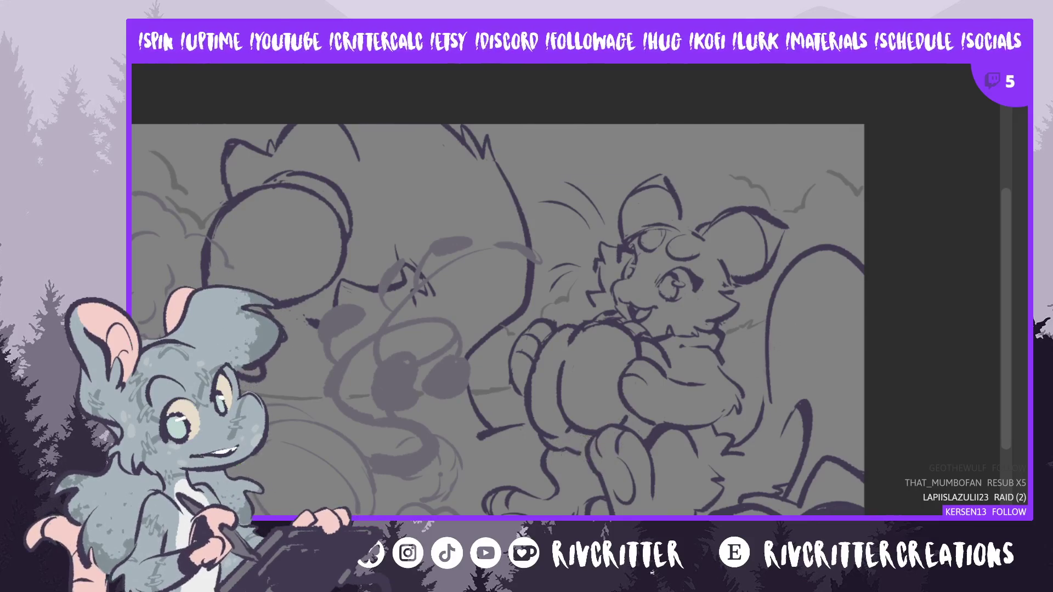
key(m)
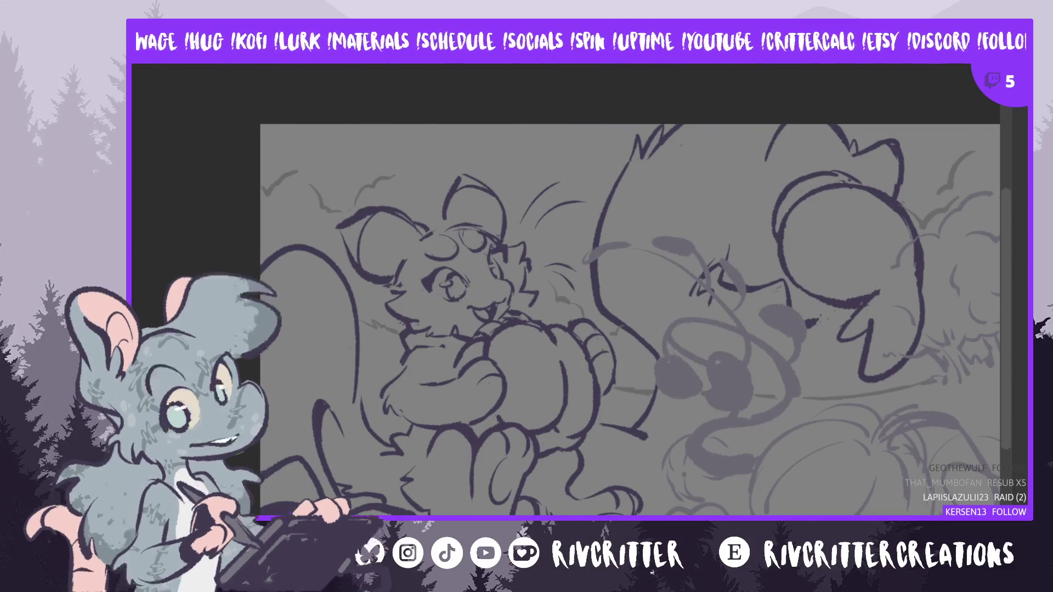
key(m)
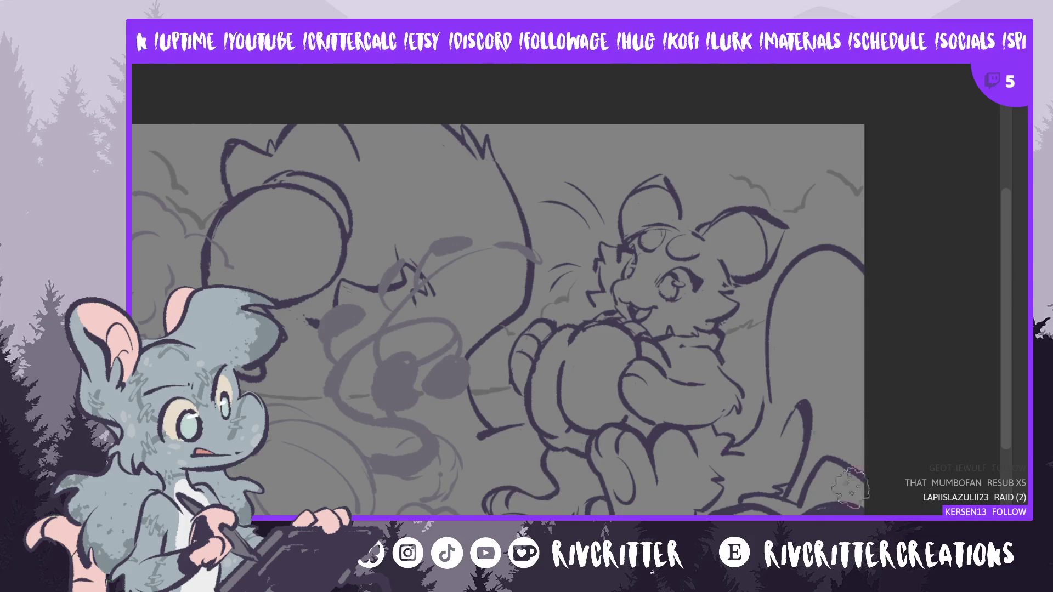
- Pan the canvas to recentre the cat and creature drawing
drag(543, 310, 667, 310)
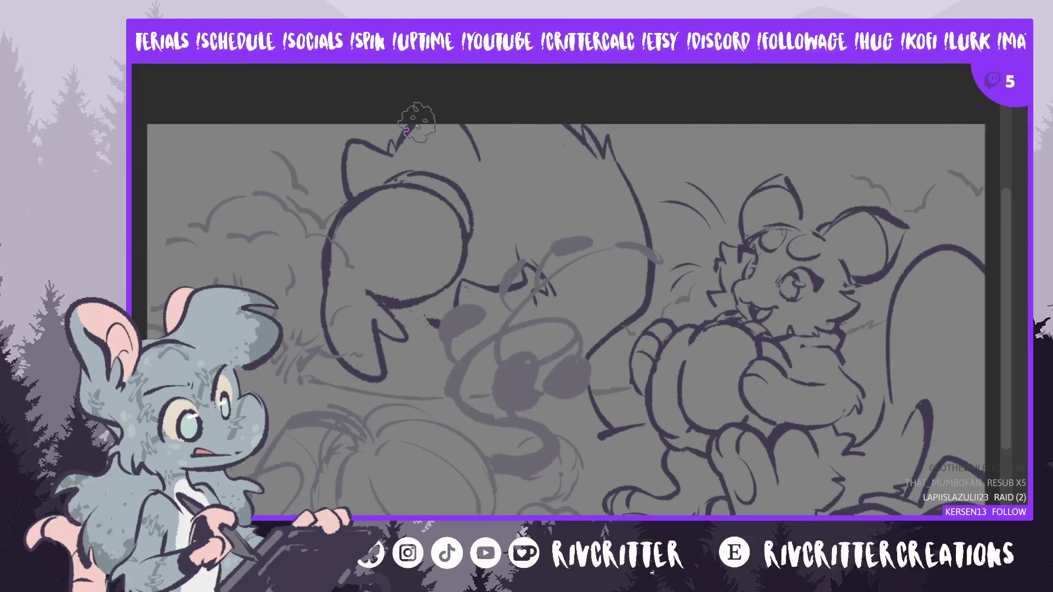
- Unflip the view, hide the rough sketch, and ink a fur curve down the creature's chest
key(m)
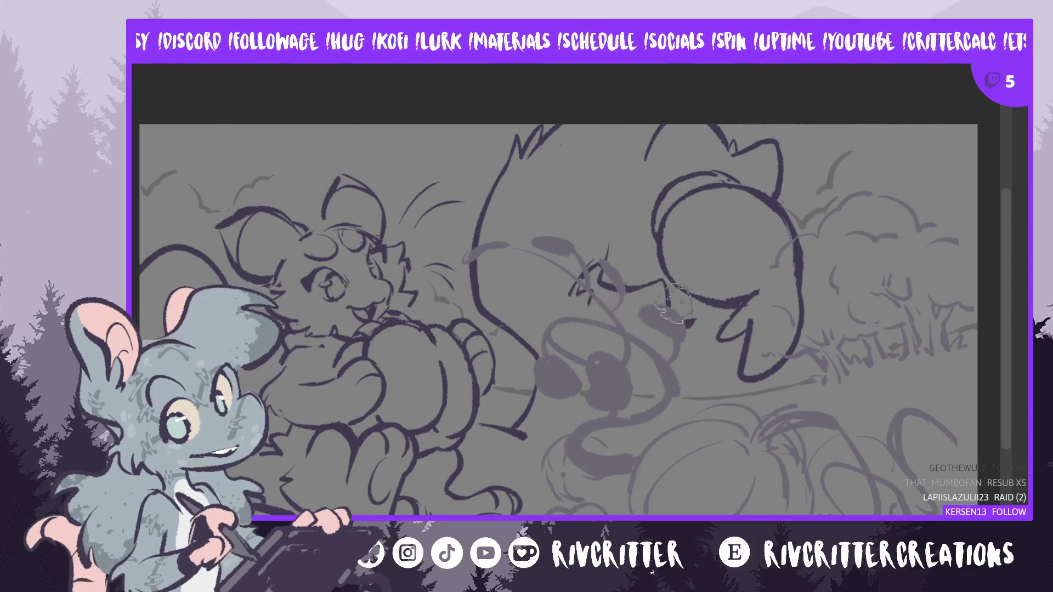
key(Delete)
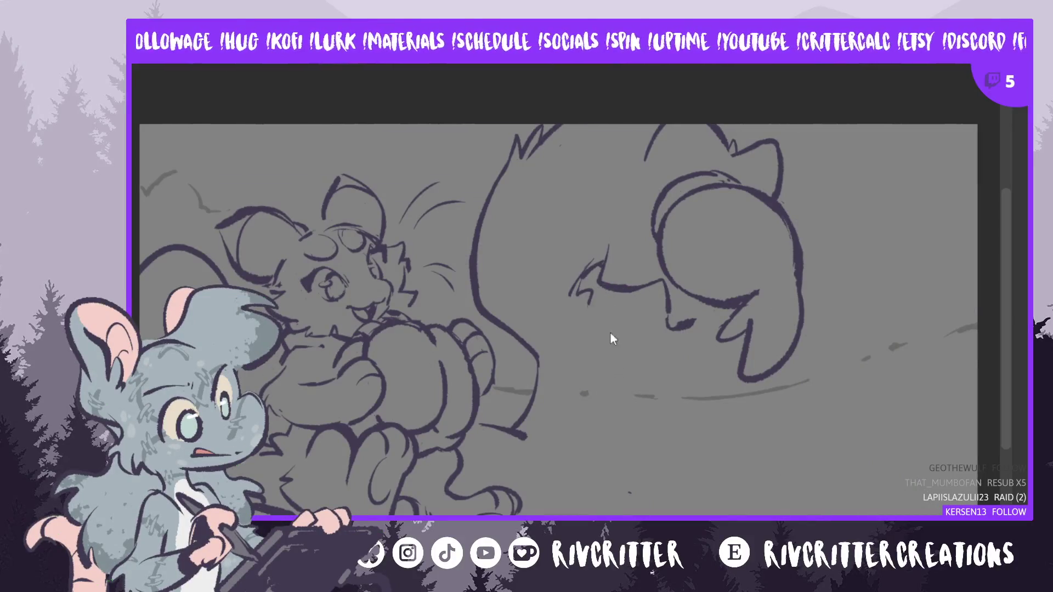
mouse_move(597, 321)
mouse_down()
mouse_move(610, 407)
mouse_move(601, 441)
mouse_up()
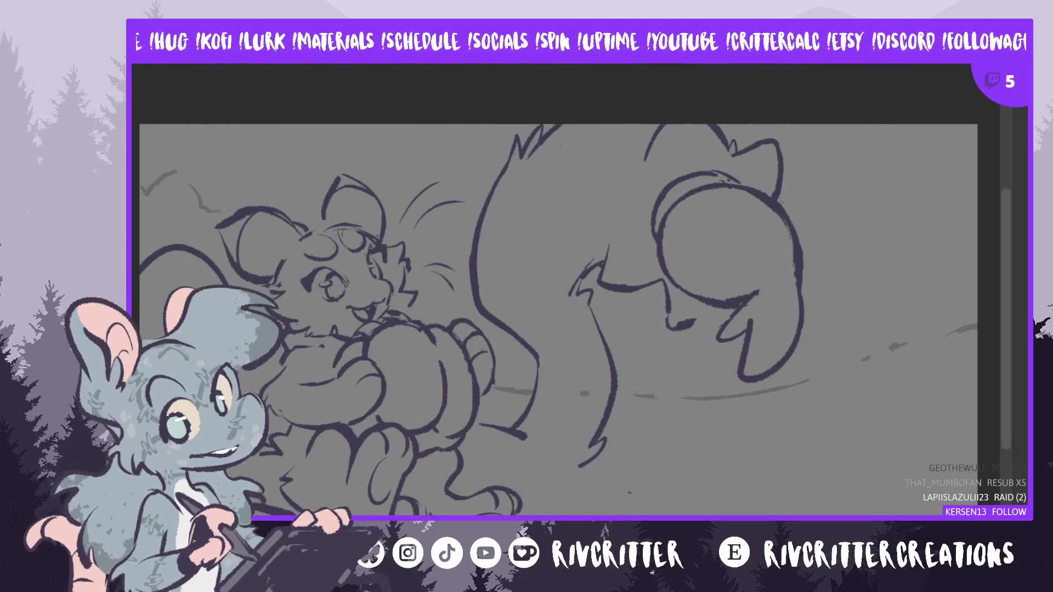
- Mirror the view to check the new chest fur curve, then ink the tail's lower edge
key(m)
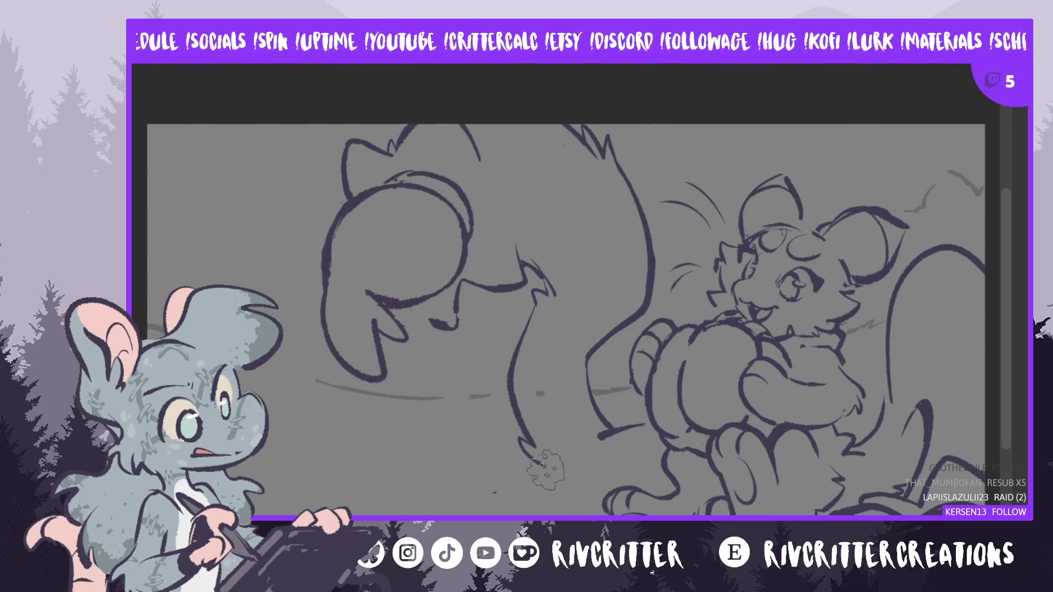
drag(546, 468, 600, 497)
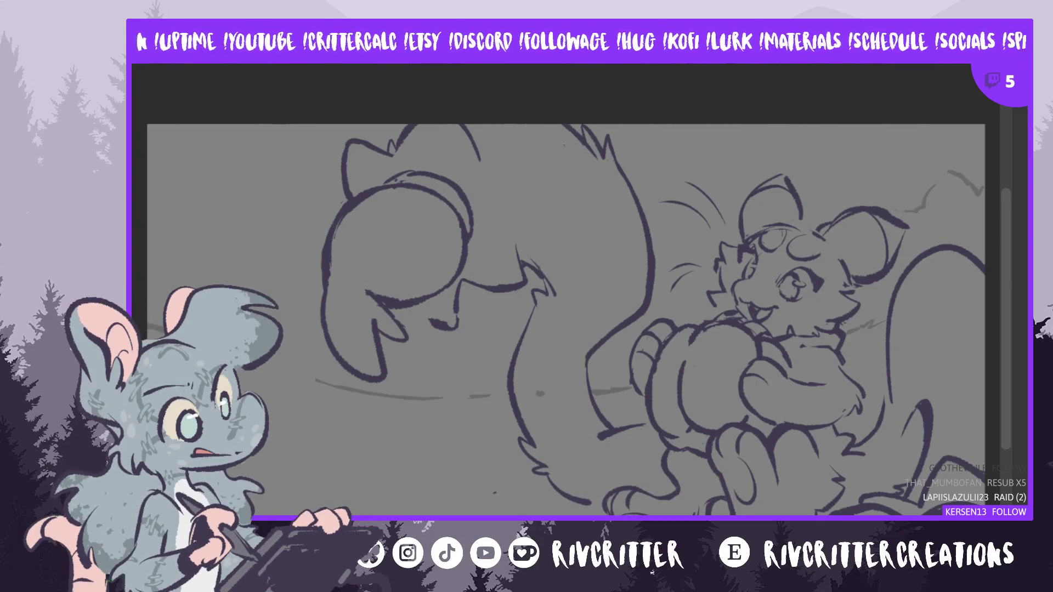
- Mirror the view to check the tail, recenter the drawing, then flip the view back
key(h)
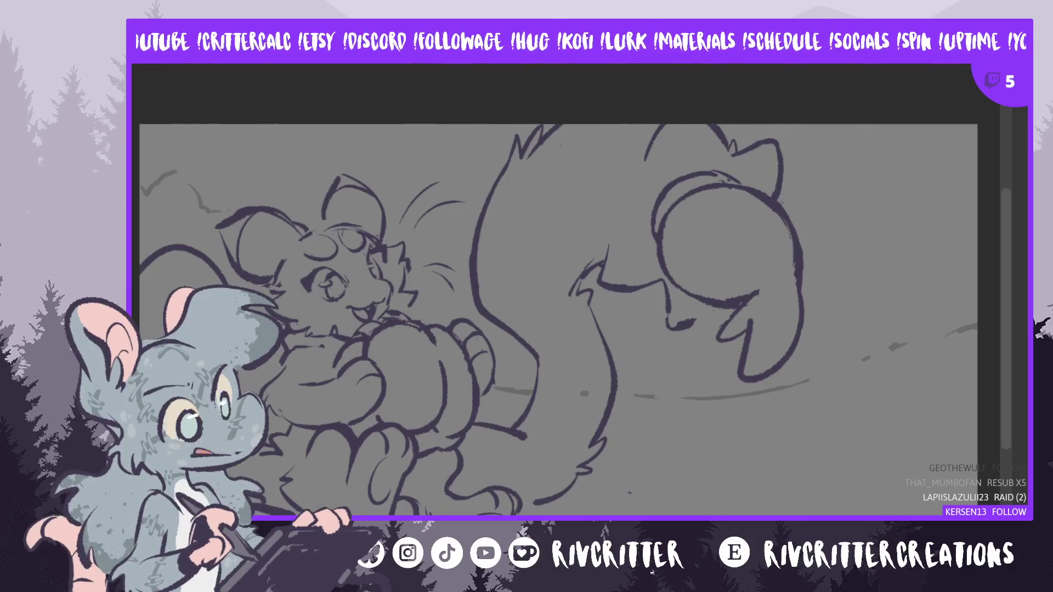
drag(469, 425, 645, 425)
drag(659, 318, 706, 318)
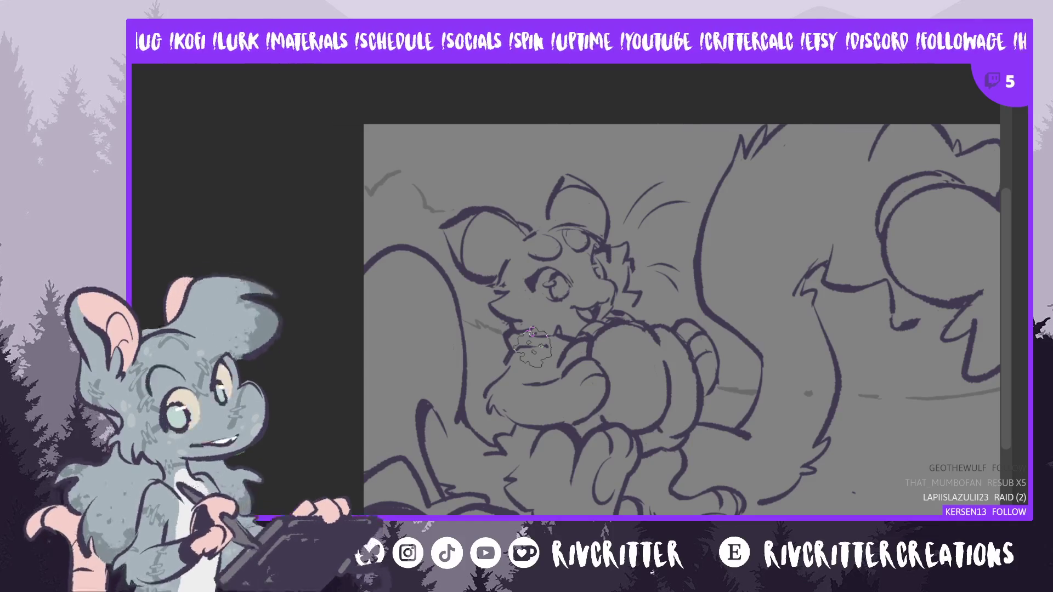
key(h)
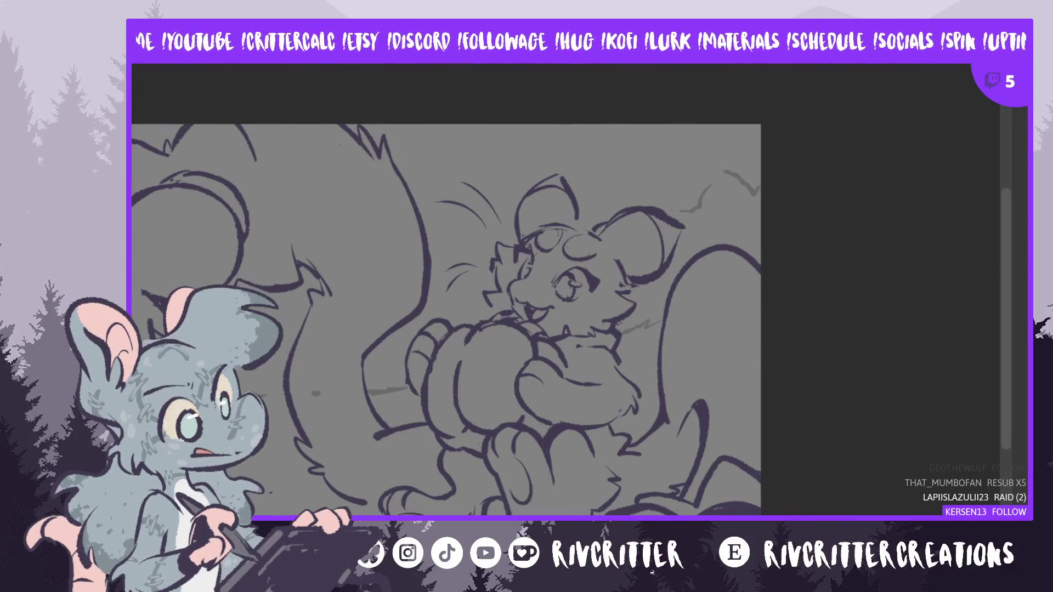
- Recenter the drawing in the window and extend the creature's arm line upward
drag(439, 318, 605, 318)
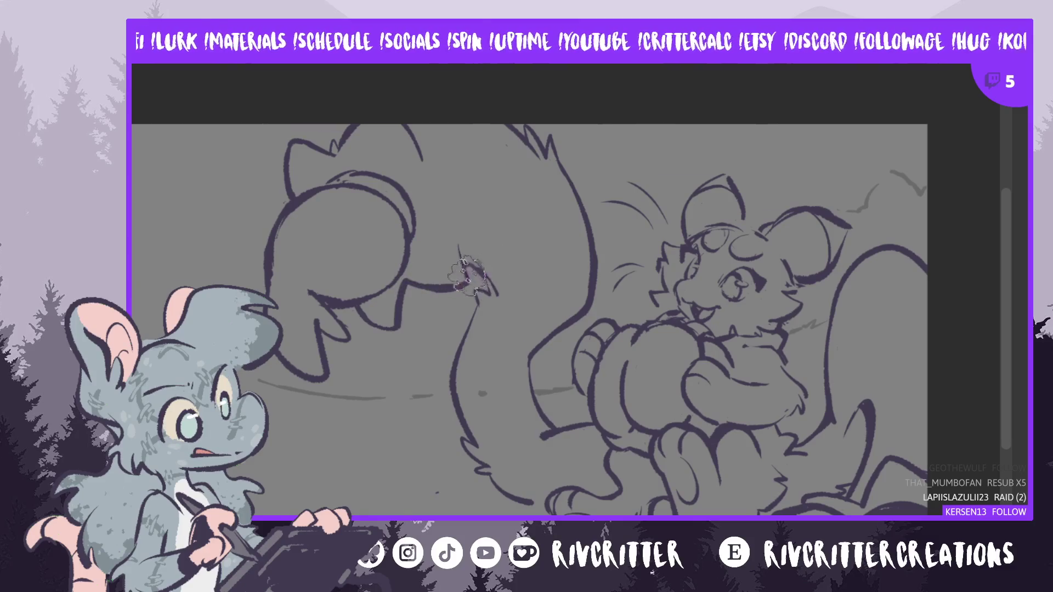
drag(461, 274, 459, 225)
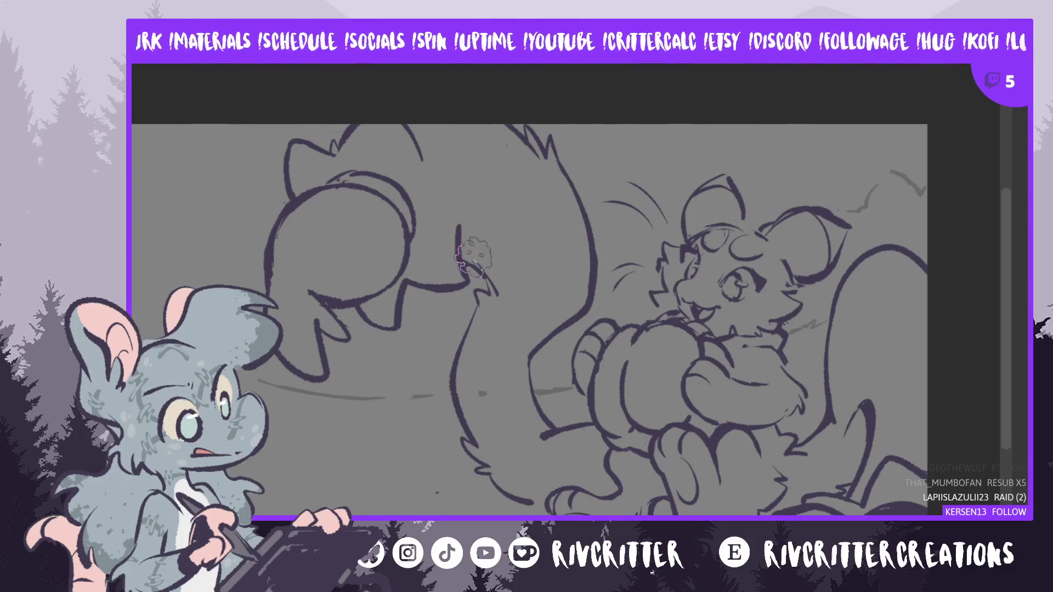
- In a mirrored view, erase and redraw the creature's arm stroke below the paw darker, then unflip
key(m)
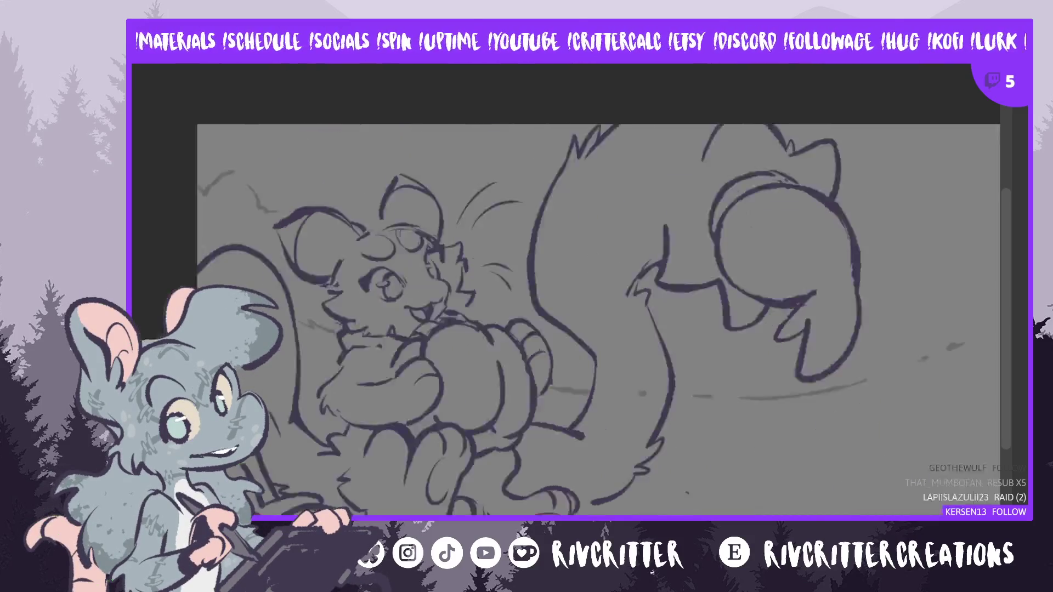
drag(746, 186, 680, 186)
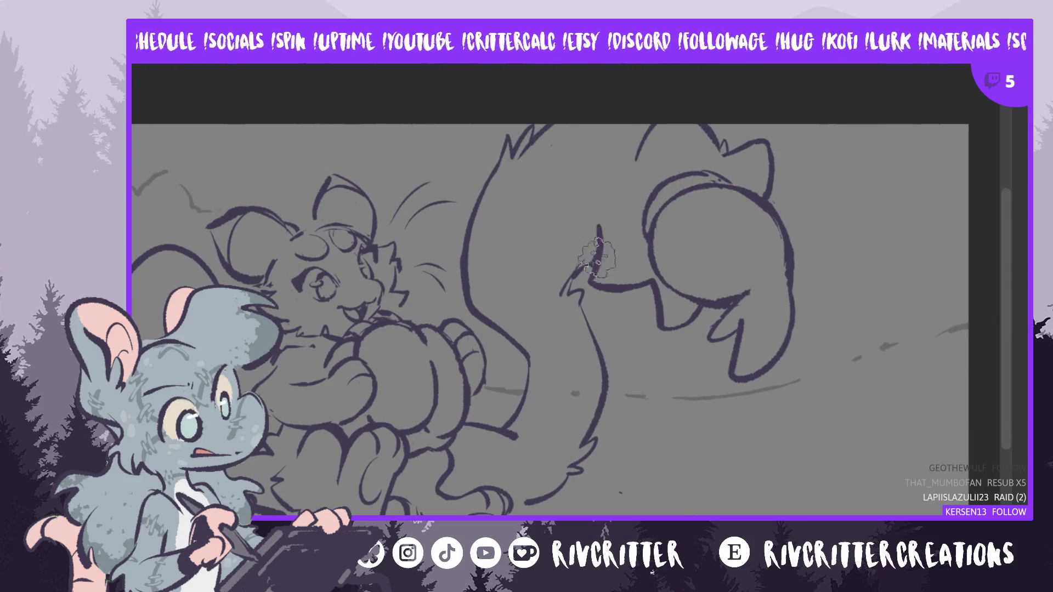
mouse_move(597, 262)
mouse_down()
mouse_move(598, 242)
mouse_move(613, 232)
mouse_up()
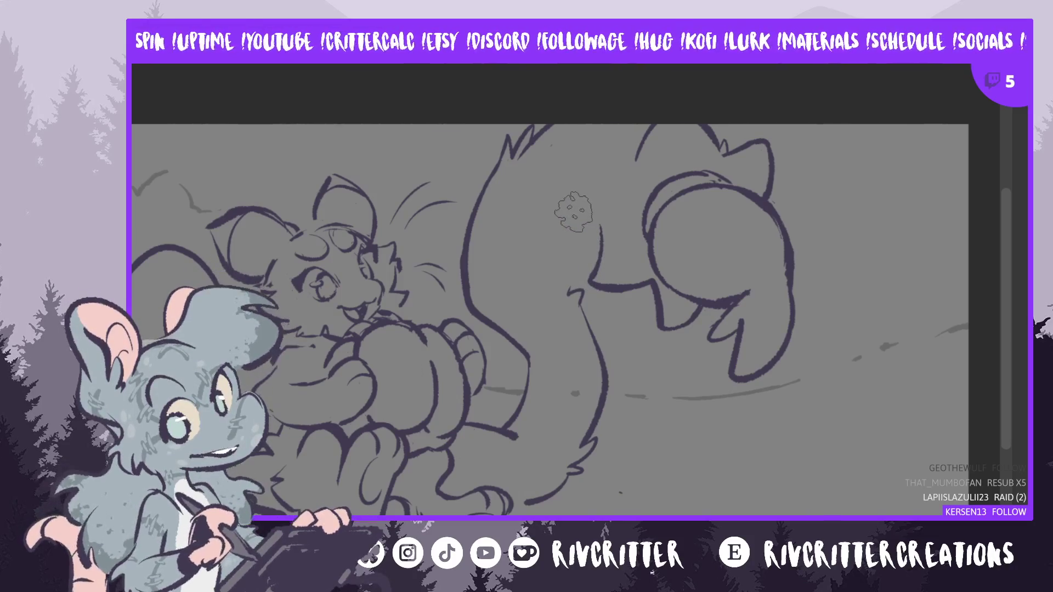
drag(614, 231, 592, 269)
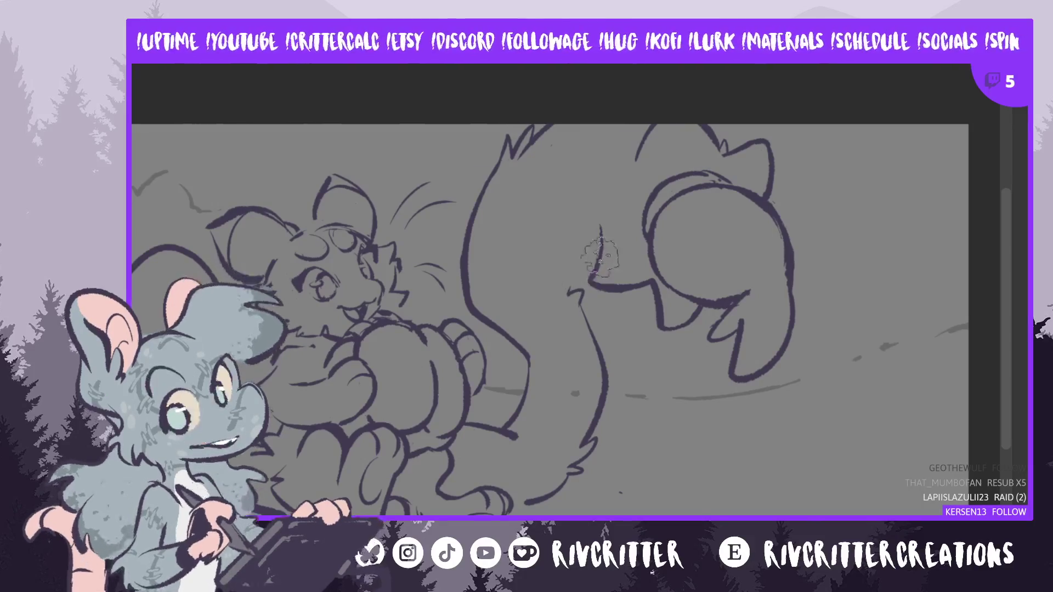
drag(600, 230, 598, 258)
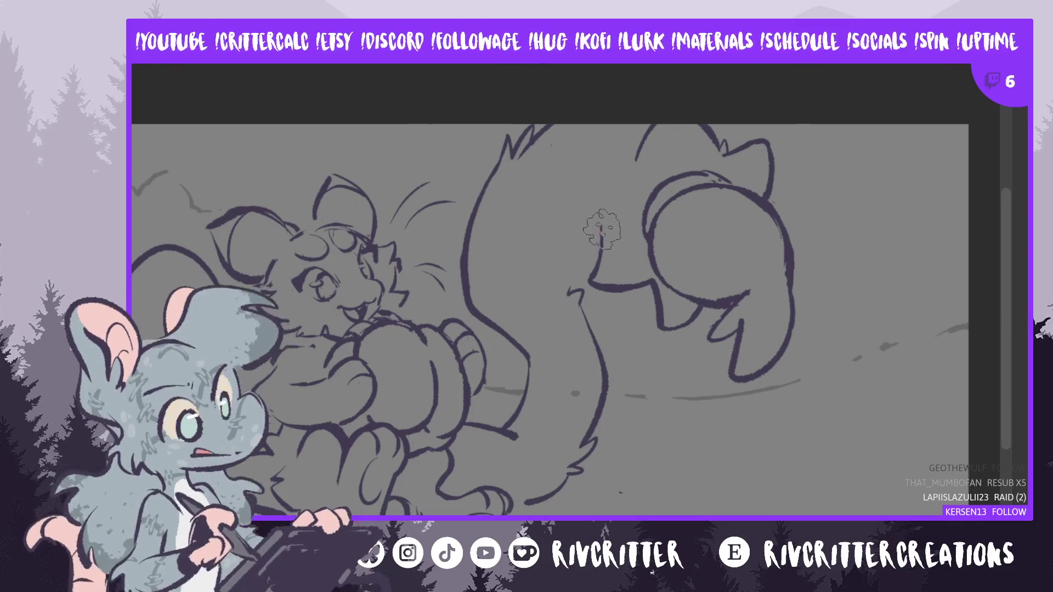
drag(615, 215, 600, 233)
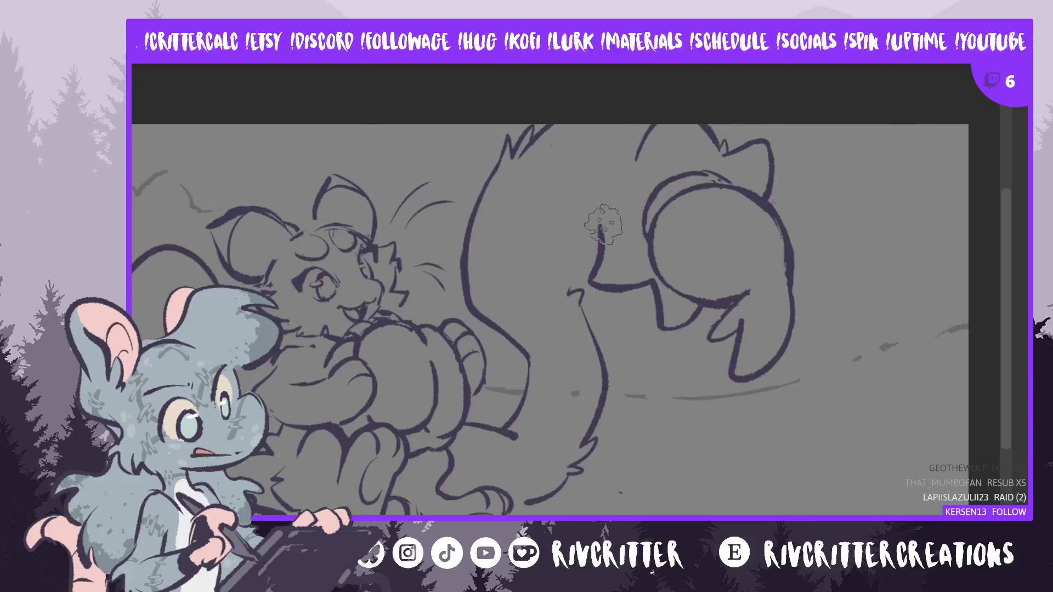
drag(599, 230, 601, 253)
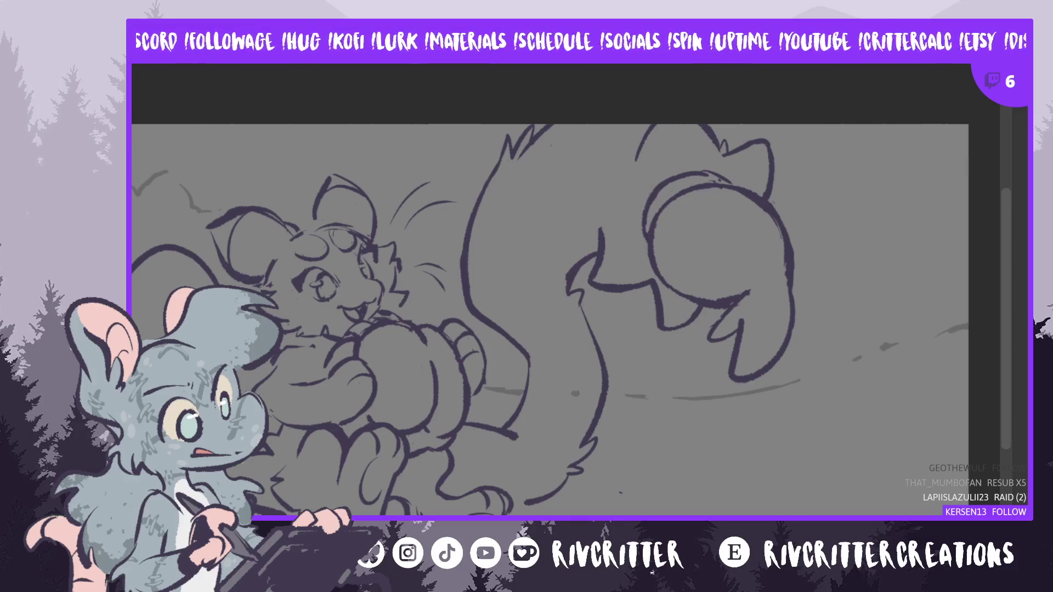
key(m)
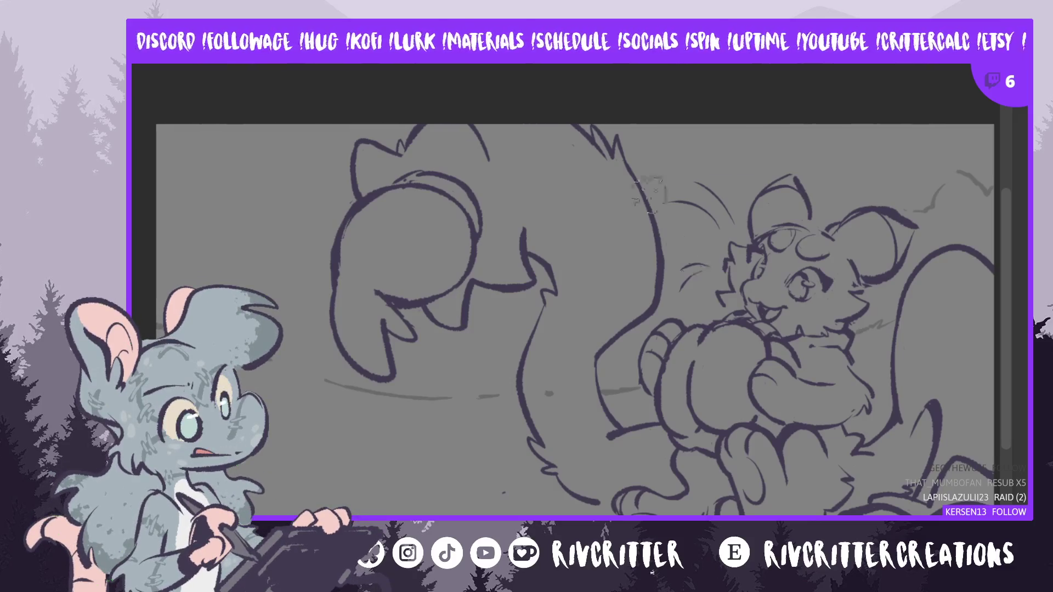
- Zoom out and mirror the whole sketch for review, then switch to the coloured illustration document
key(ctrl+minus)
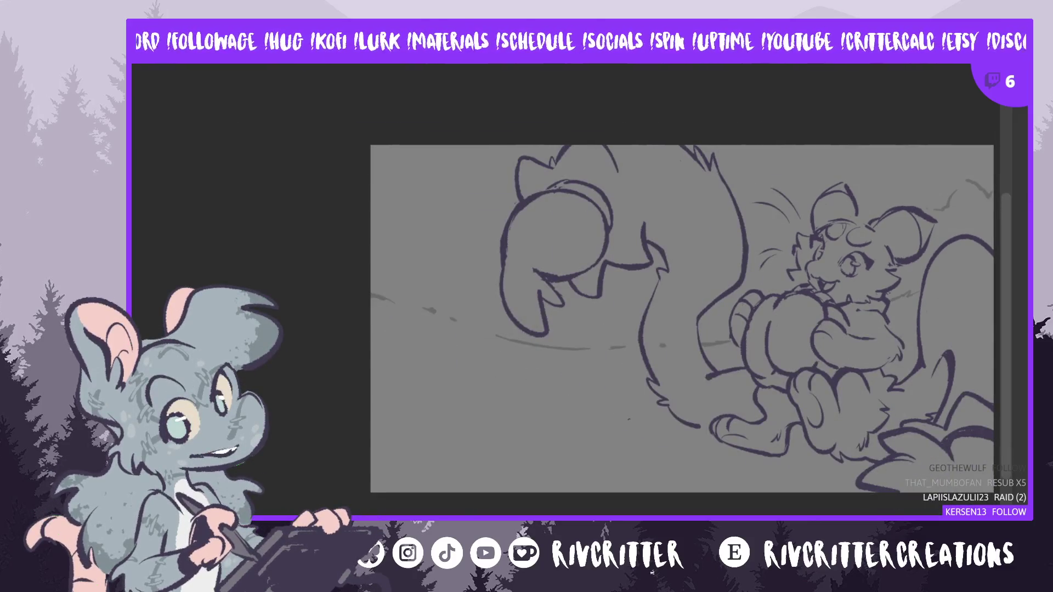
drag(628, 318, 480, 318)
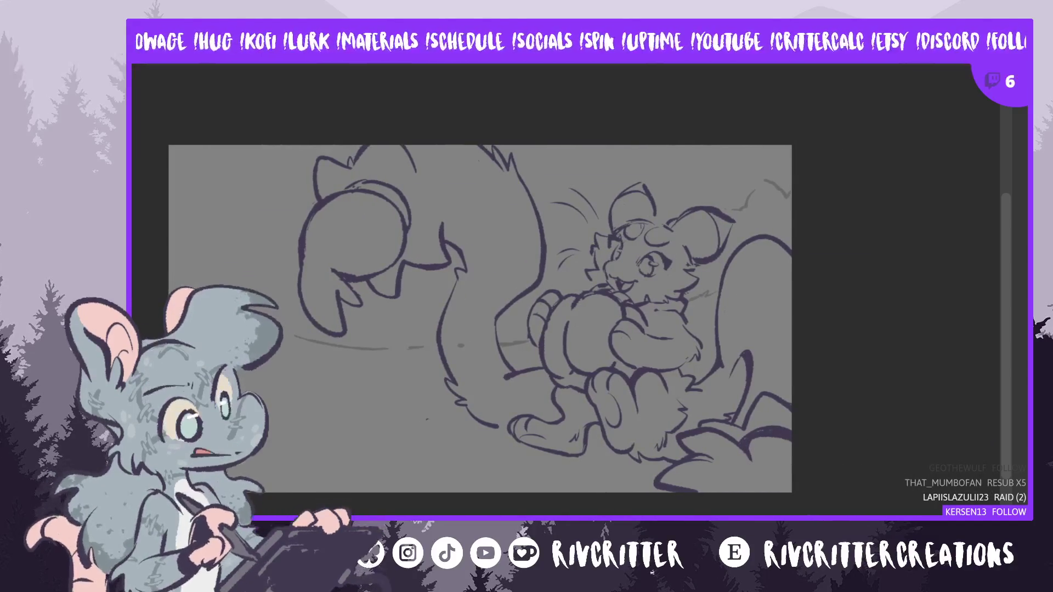
key(m)
scroll(878, 142, up, 2)
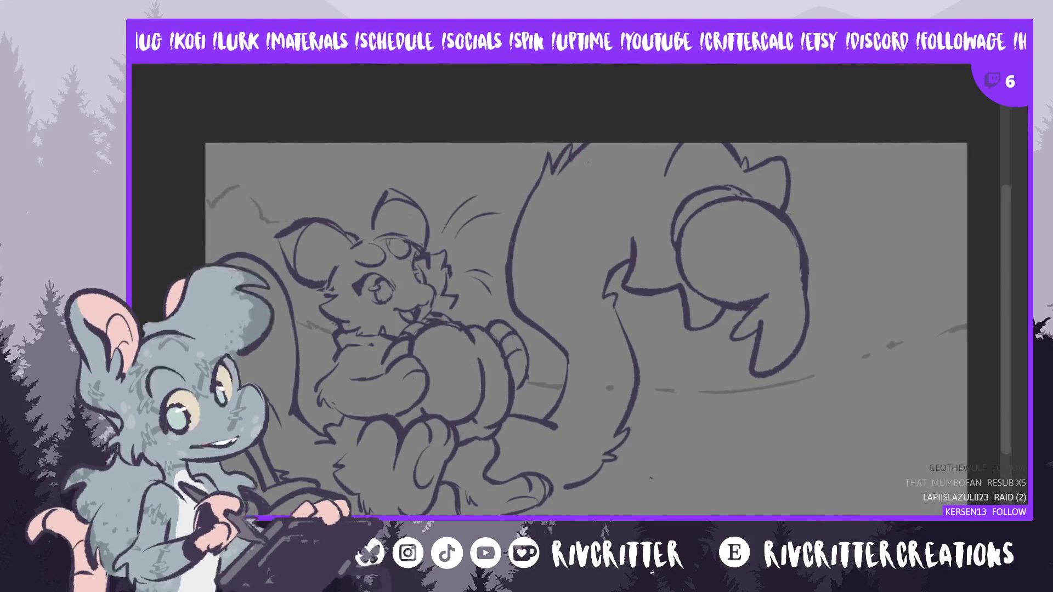
key(ctrl+Tab)
- Deselect in the coloured illustration, then return to the grey line sketch document, zoomed out slightly
key(ctrl+d)
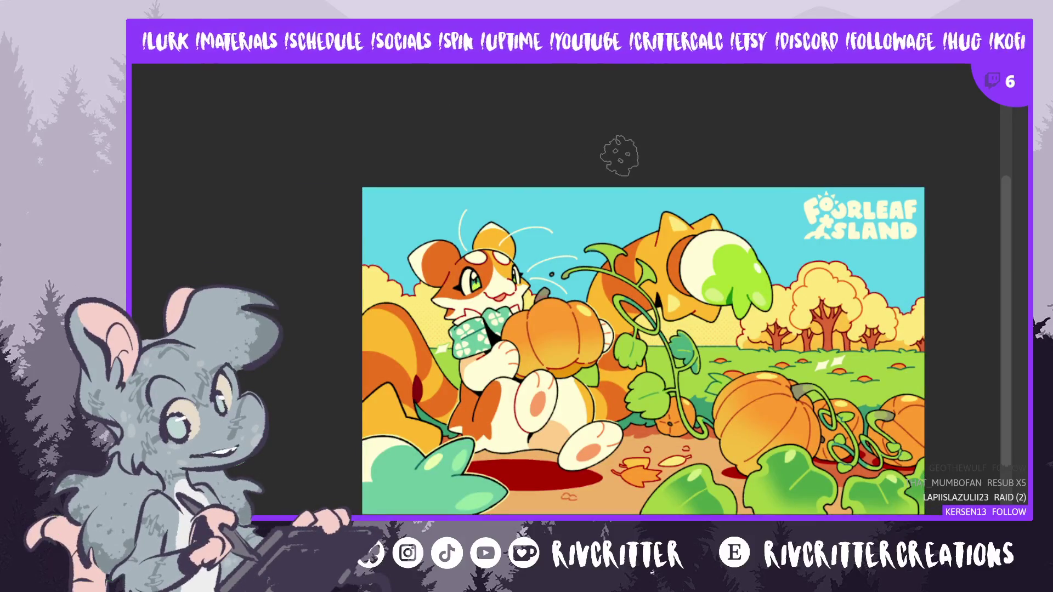
scroll(680, 137, down, 1)
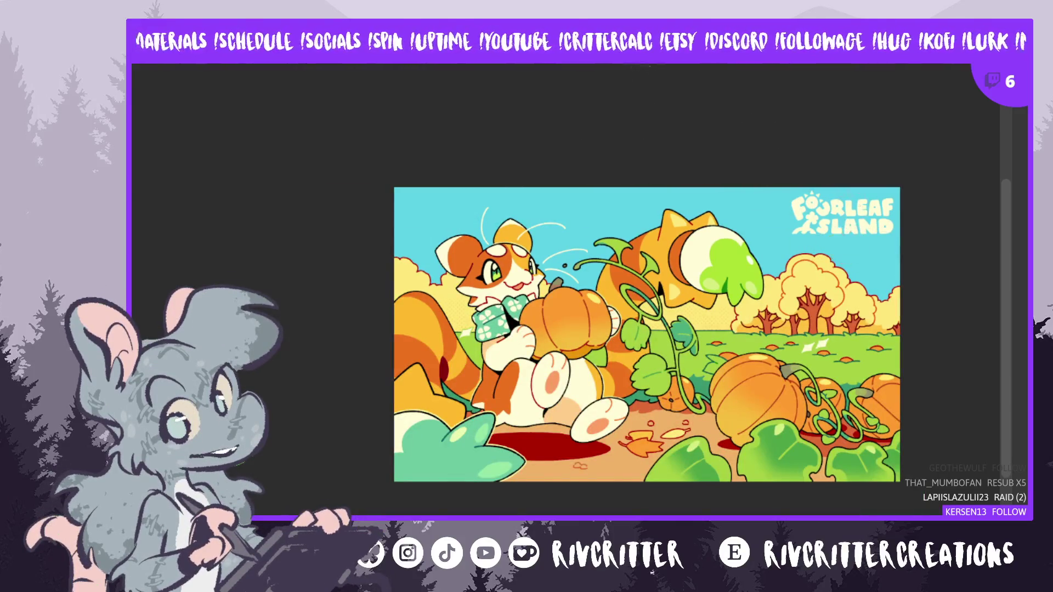
key(ctrl+Tab)
scroll(506, 67, down, 1)
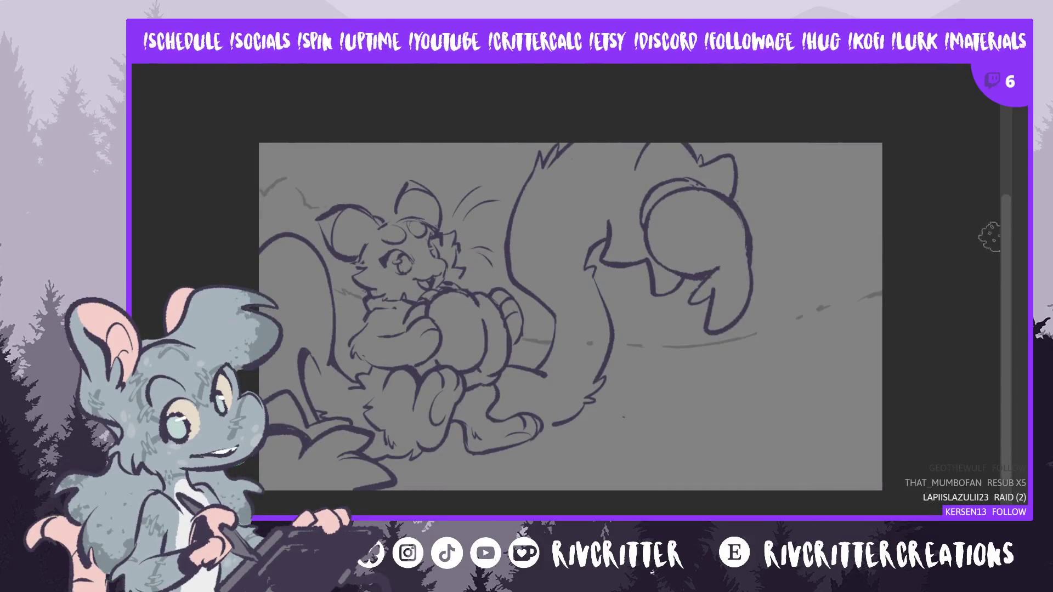
- Scroll the canvas up and left to bring the sketch area into view
scroll(1008, 214, up, 1)
scroll(1008, 214, up, 5)
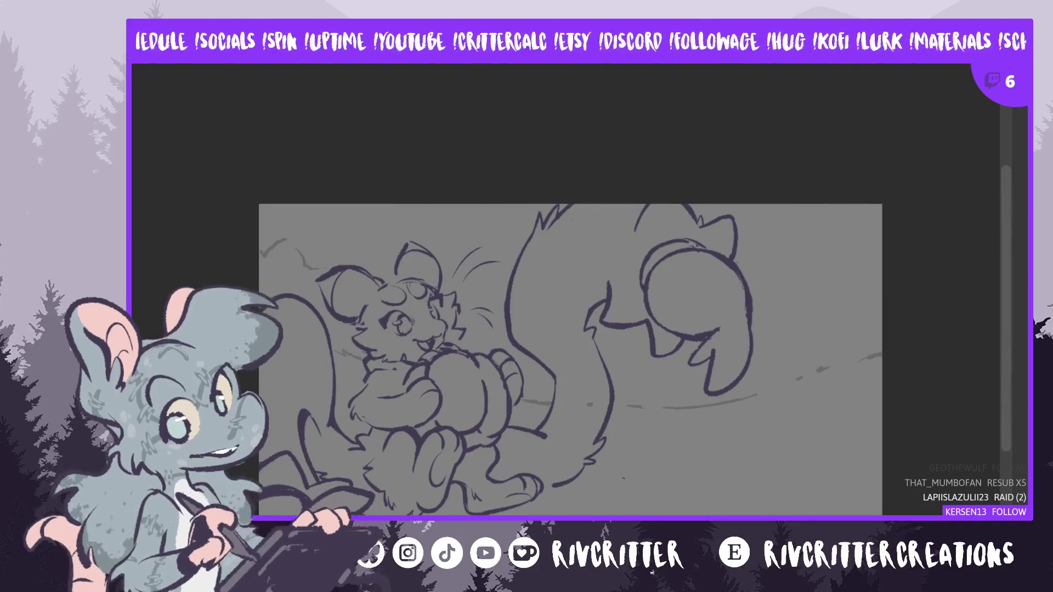
scroll(603, 360, left, 6)
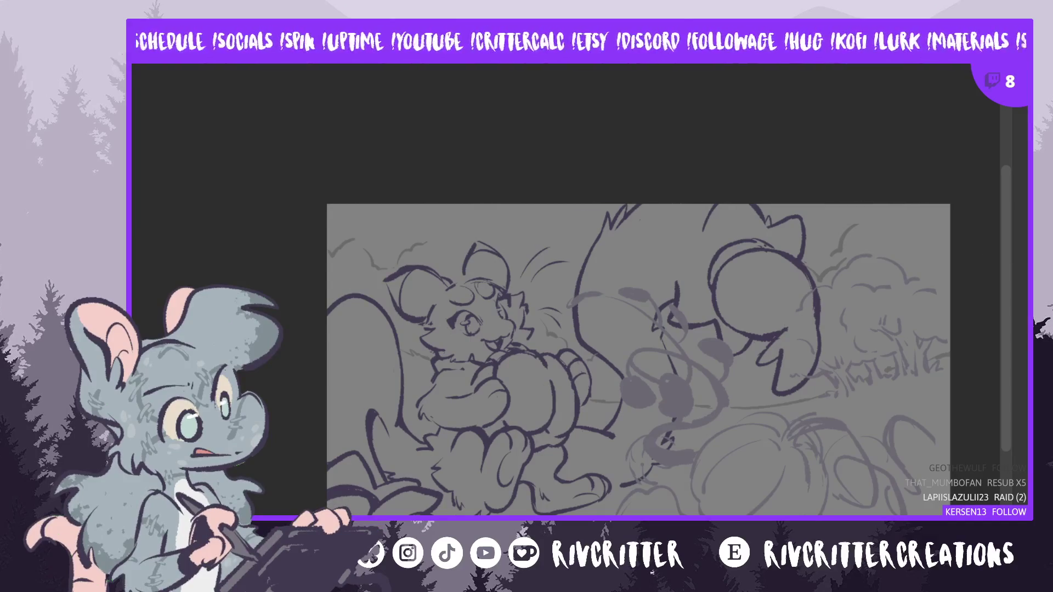
mouse_move(872, 204)
mouse_down()
mouse_move(941, 373)
mouse_move(932, 219)
mouse_up()
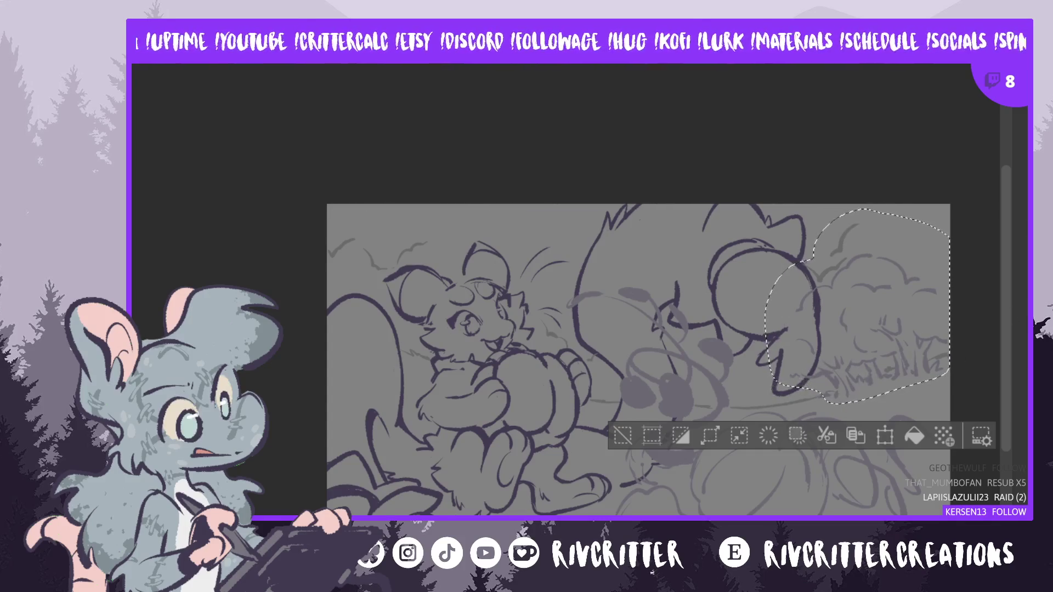
key(Delete)
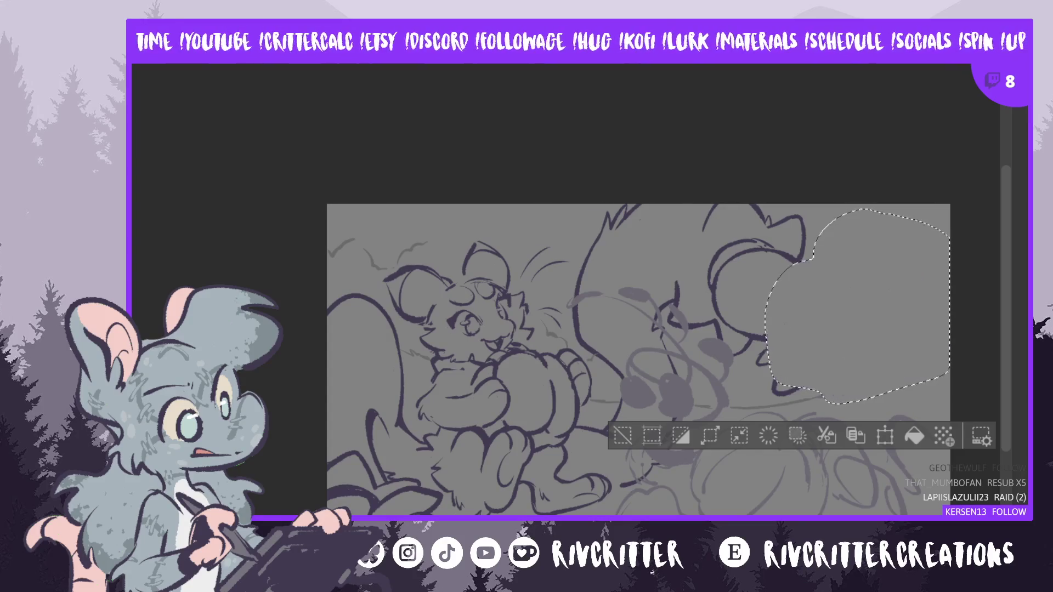
key(ctrl+z)
key(ctrl+d)
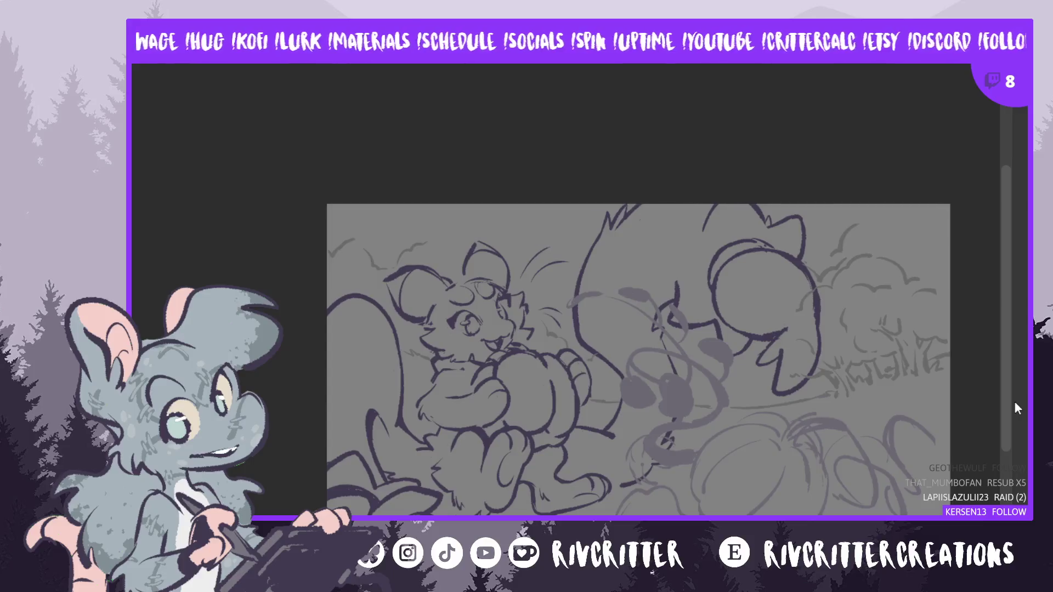
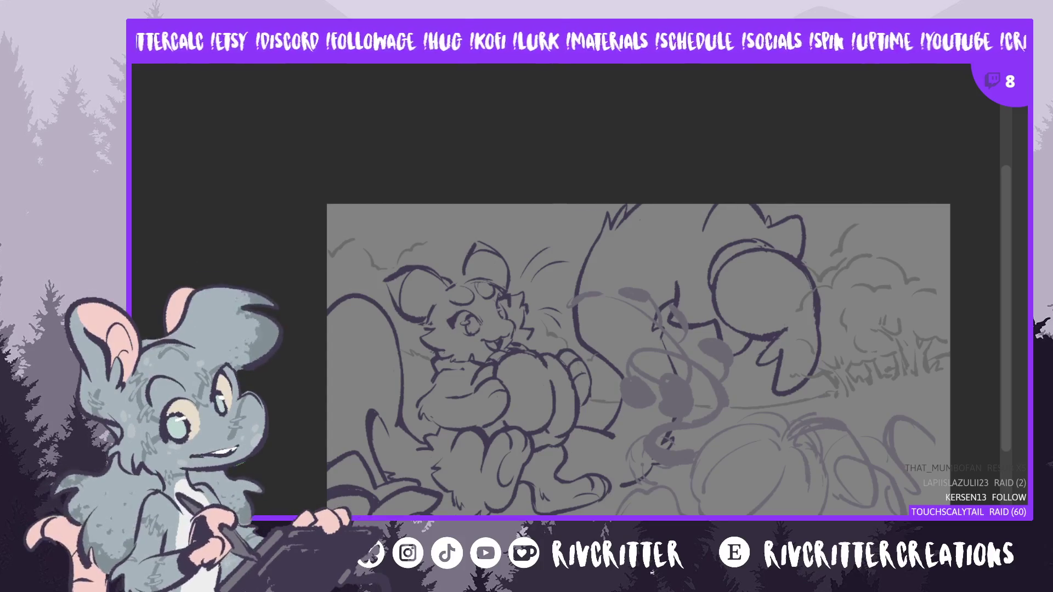
- Zoom in and out on the current sketch to inspect it
scroll(613, 356, up, 2)
scroll(613, 356, down, 2)
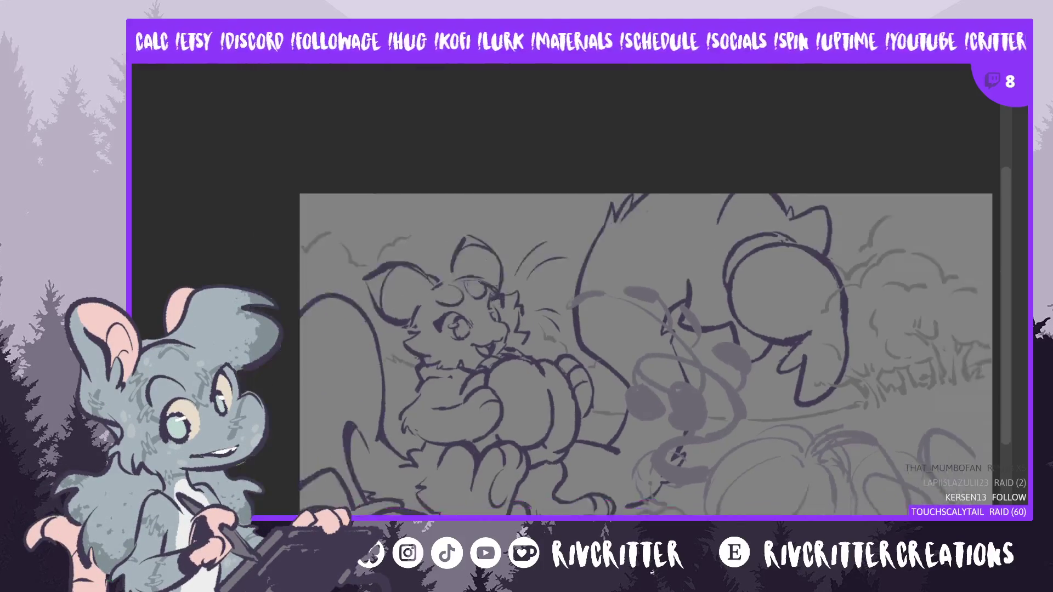
scroll(612, 356, down, 2)
scroll(613, 357, up, 2)
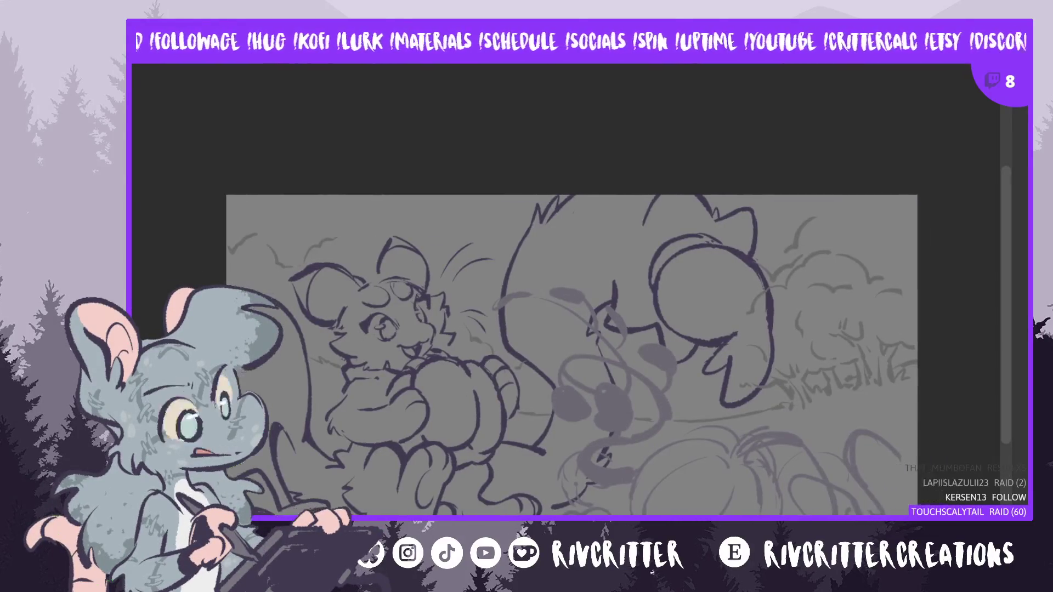
scroll(485, 464, up, 2)
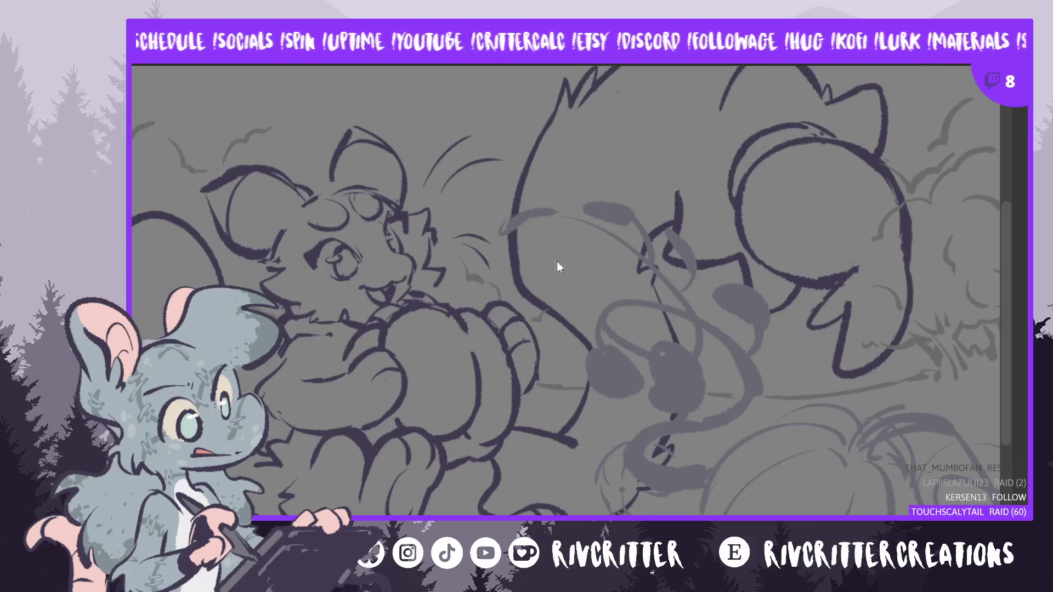
- Review the night-scene wolf artwork framed on the character, then bring up the Fourleaf Island illustration
key(ctrl+Tab)
scroll(673, 254, up, 2)
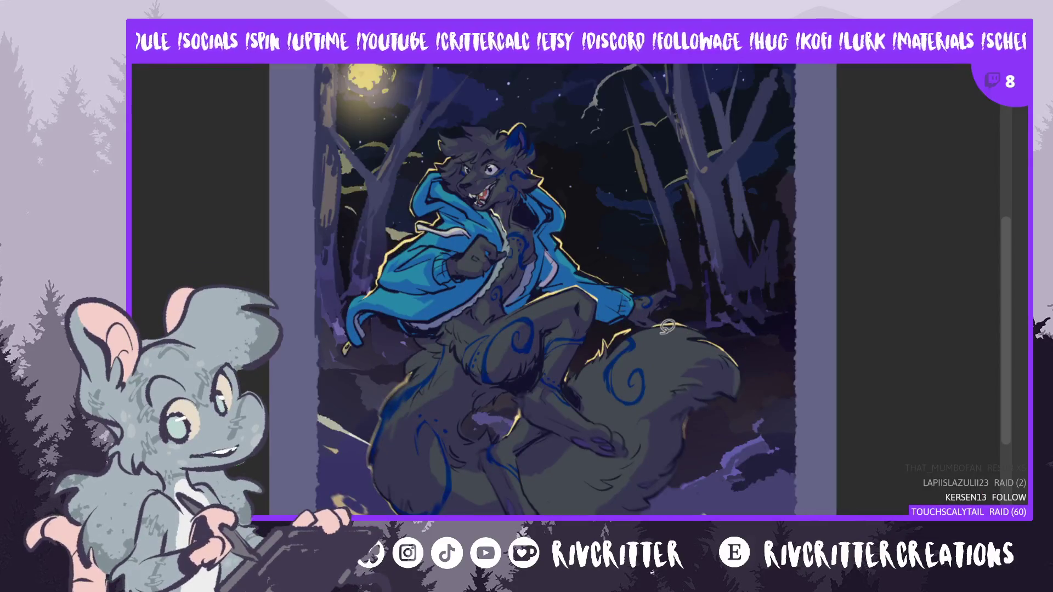
scroll(668, 328, up, 1)
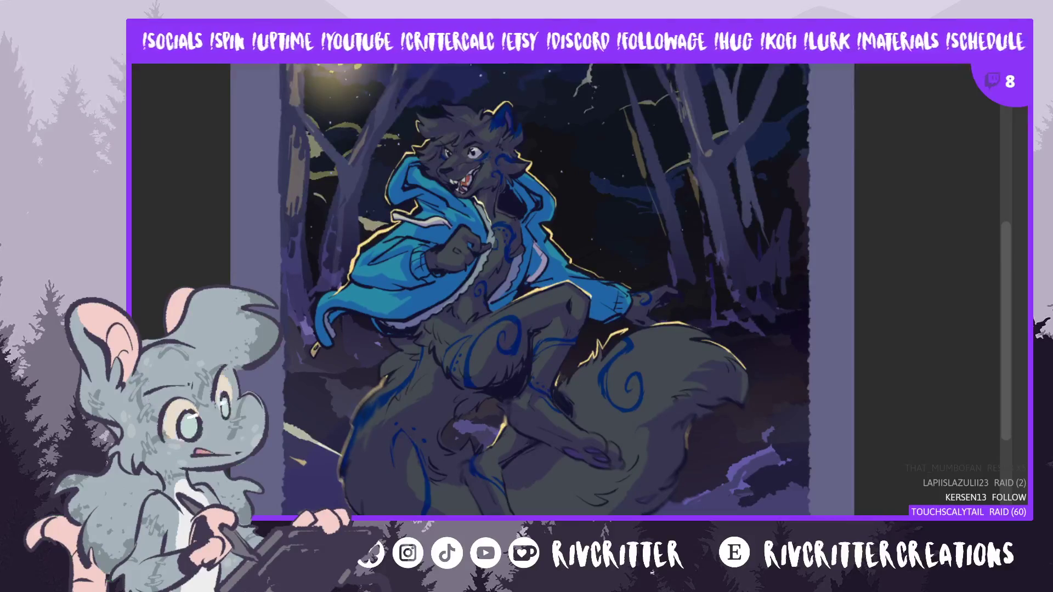
drag(644, 272, 689, 273)
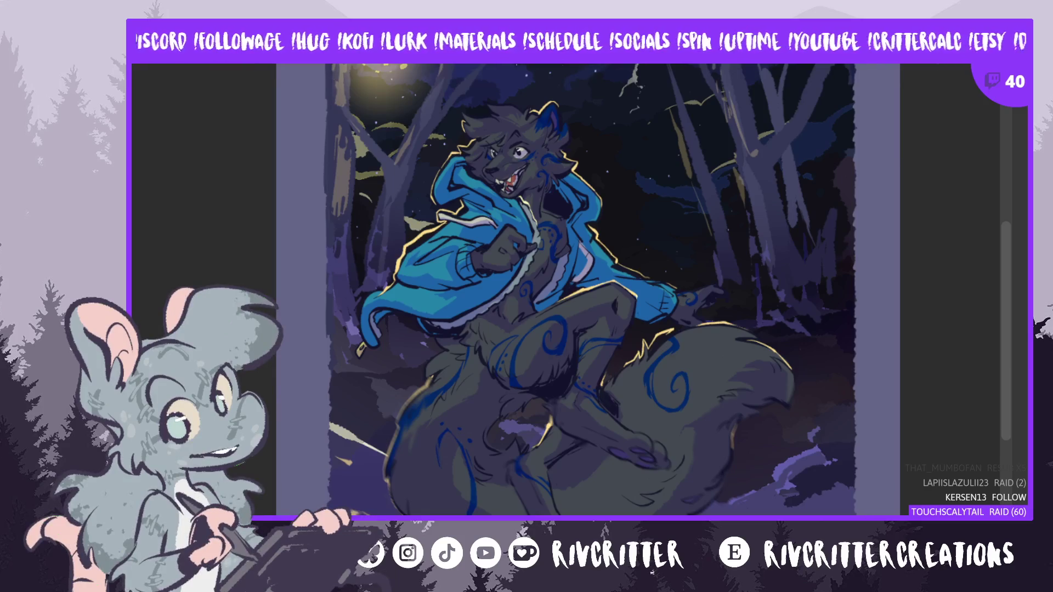
scroll(784, 304, down, 1)
scroll(784, 303, down, 1)
scroll(784, 303, up, 2)
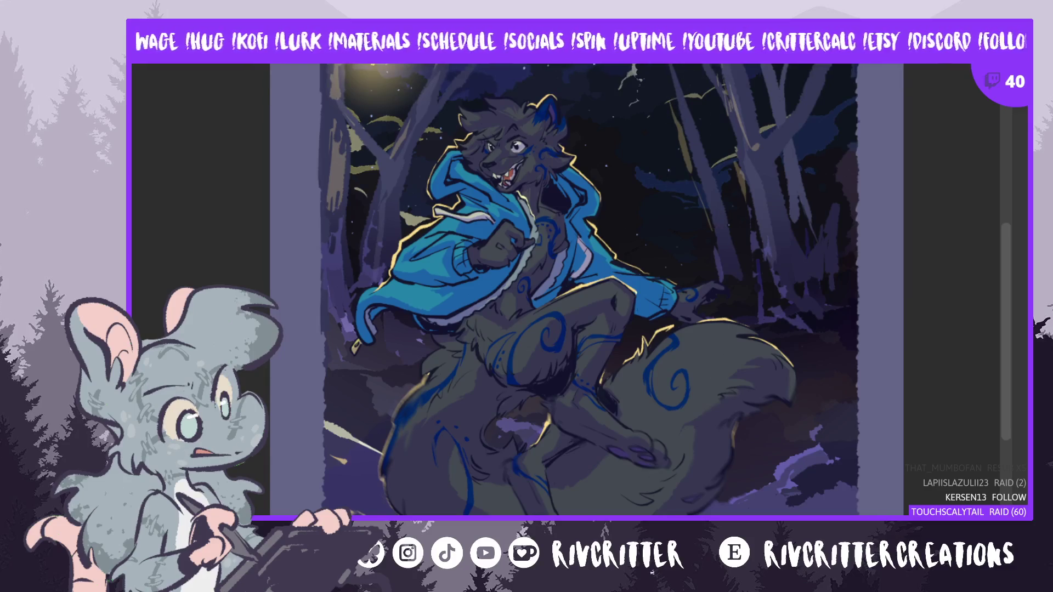
key(ctrl+Tab)
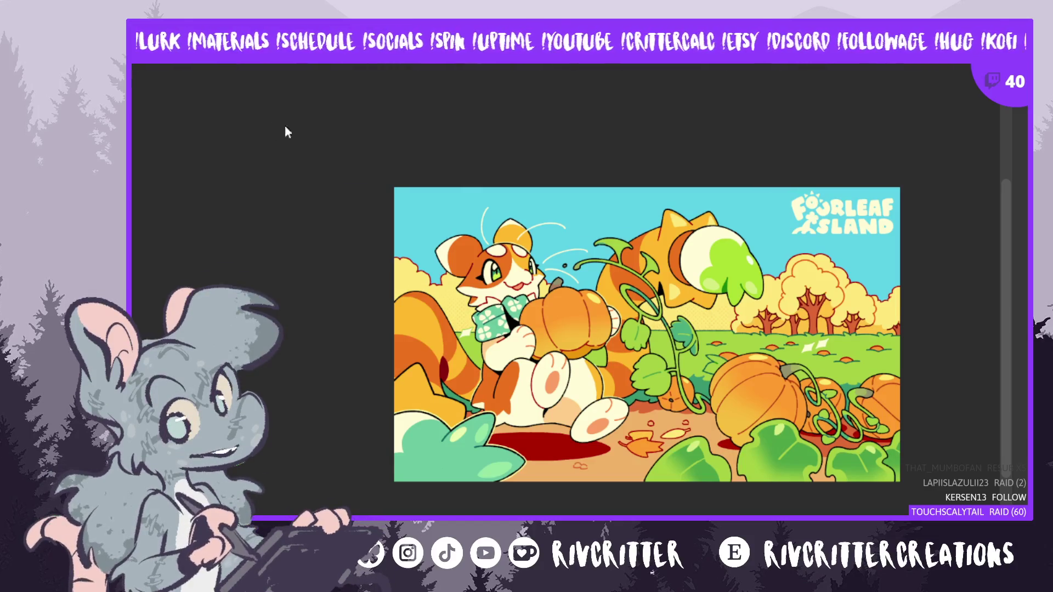
- View the whole coconut-dog artwork, then return to the sketch, zoomed out and showing its left edge
key(alt+Tab)
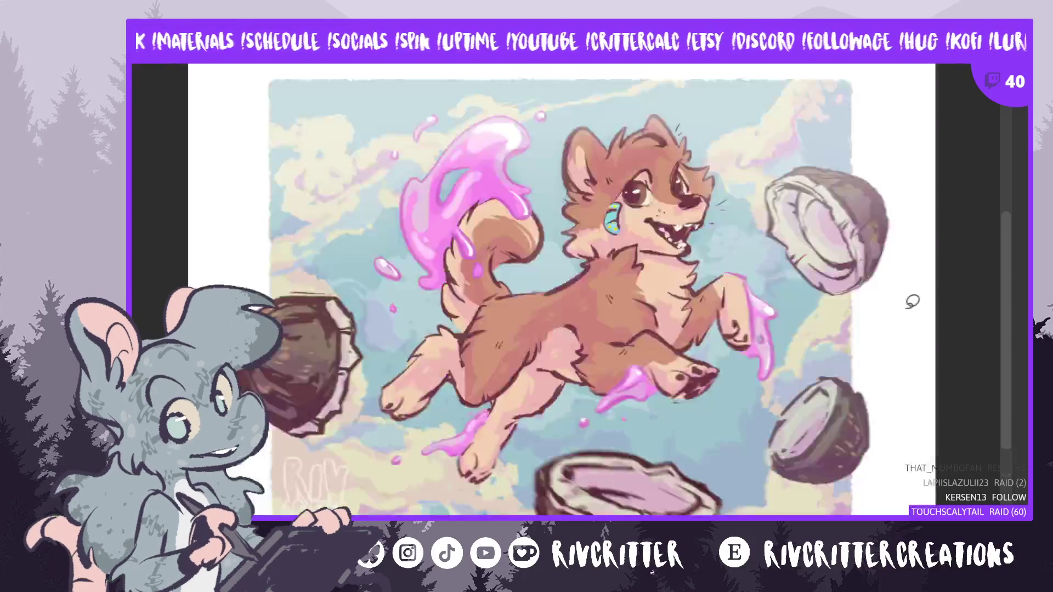
key(ctrl+0)
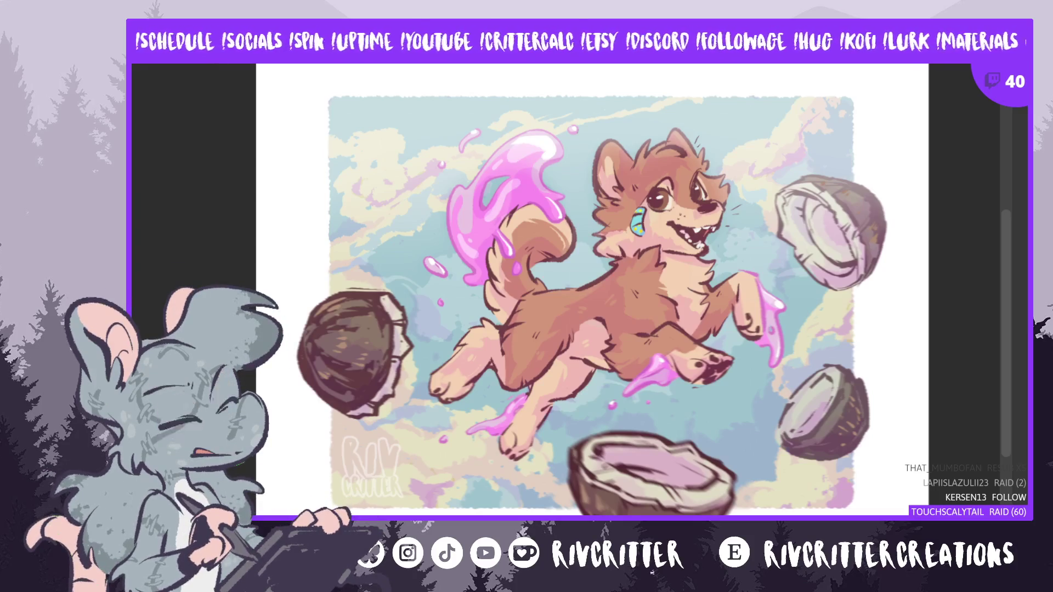
key(alt+Tab)
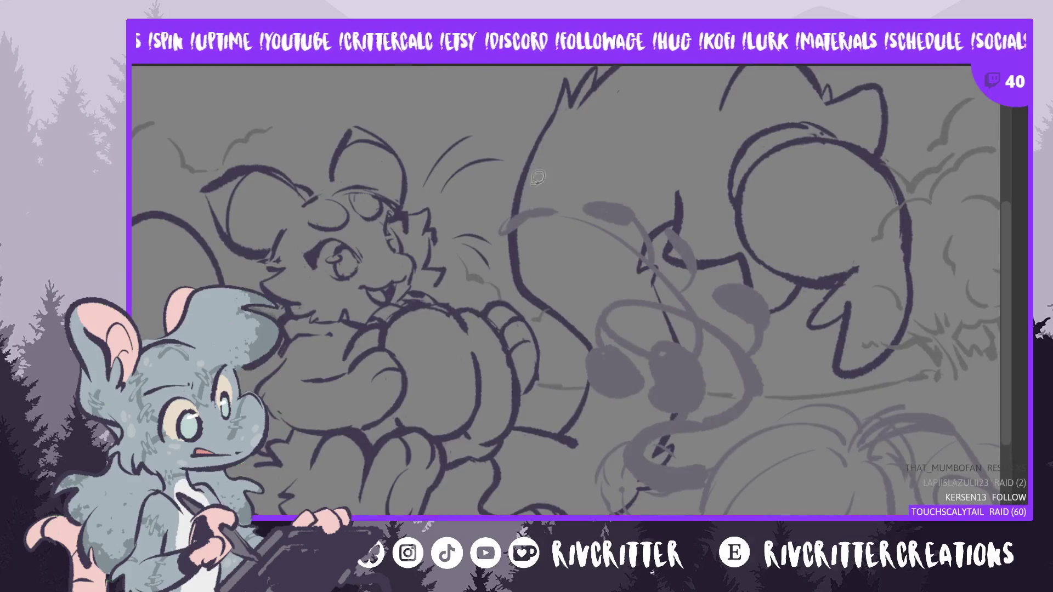
scroll(538, 177, down, 1)
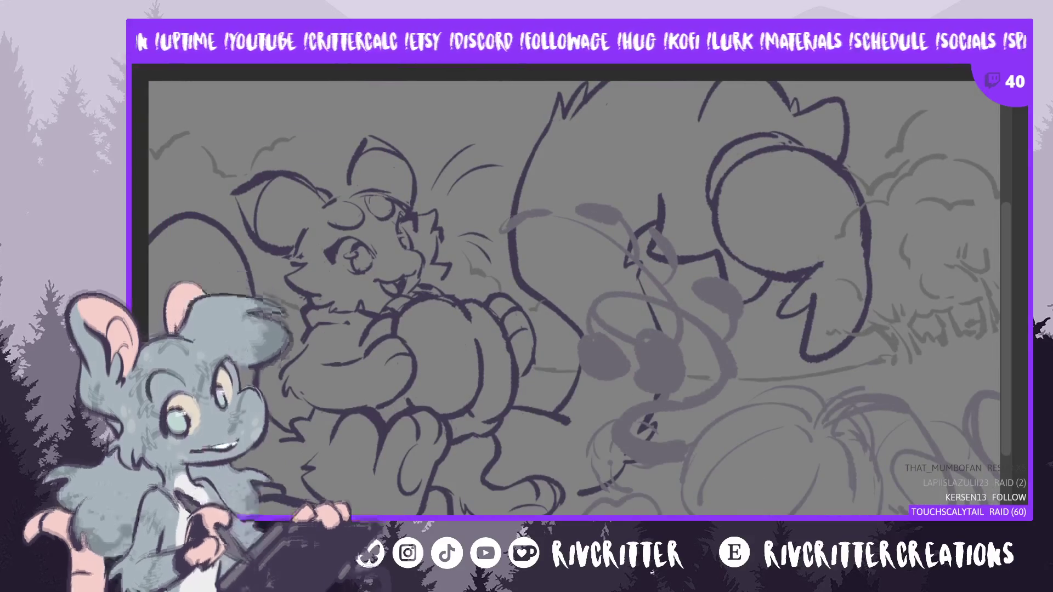
drag(535, 215, 616, 215)
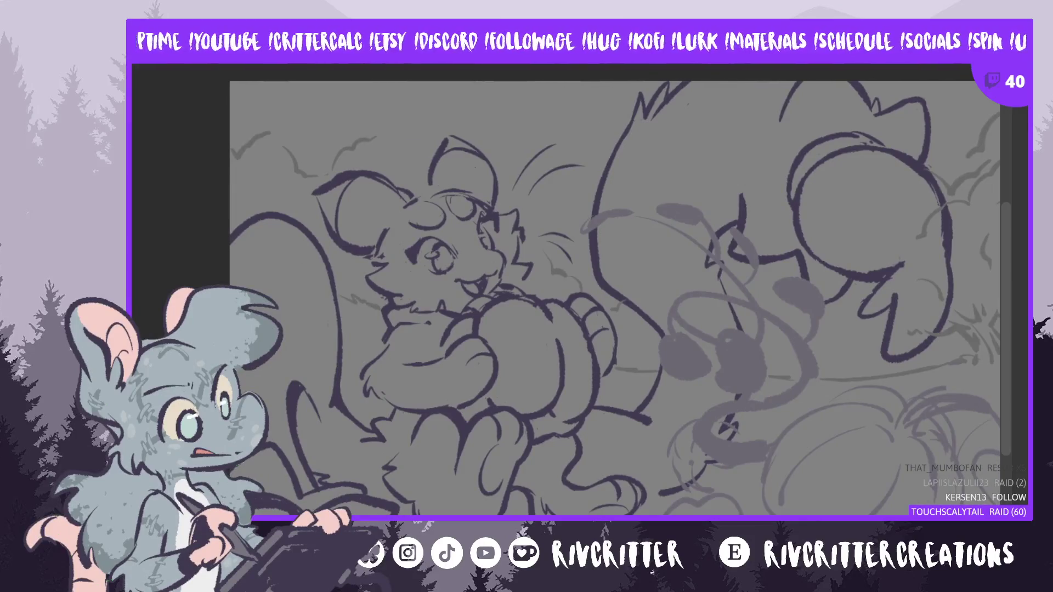